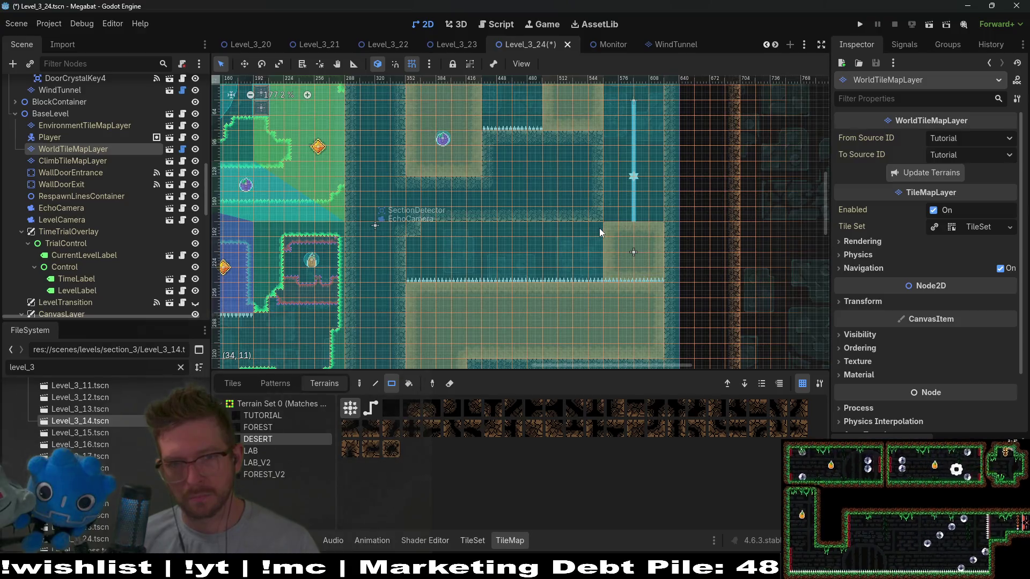
- Paint a 2x2 patch of DESERT wall terrain on WorldTileMapLayer below the climb column
mouse_move(619, 260)
mouse_down()
mouse_move(574, 237)
mouse_move(581, 269)
mouse_move(570, 274)
mouse_up()
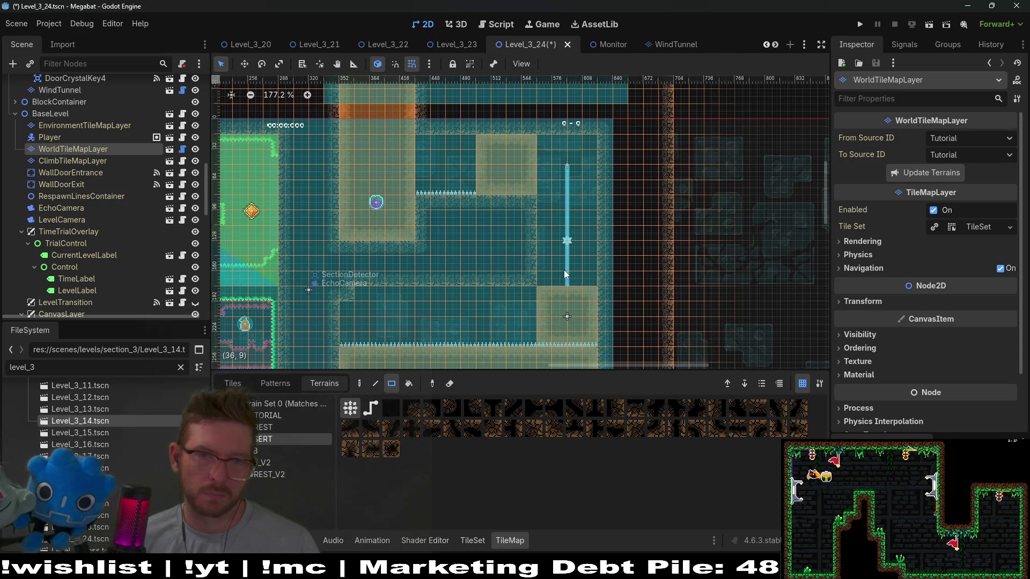
scroll(560, 275, down, 3)
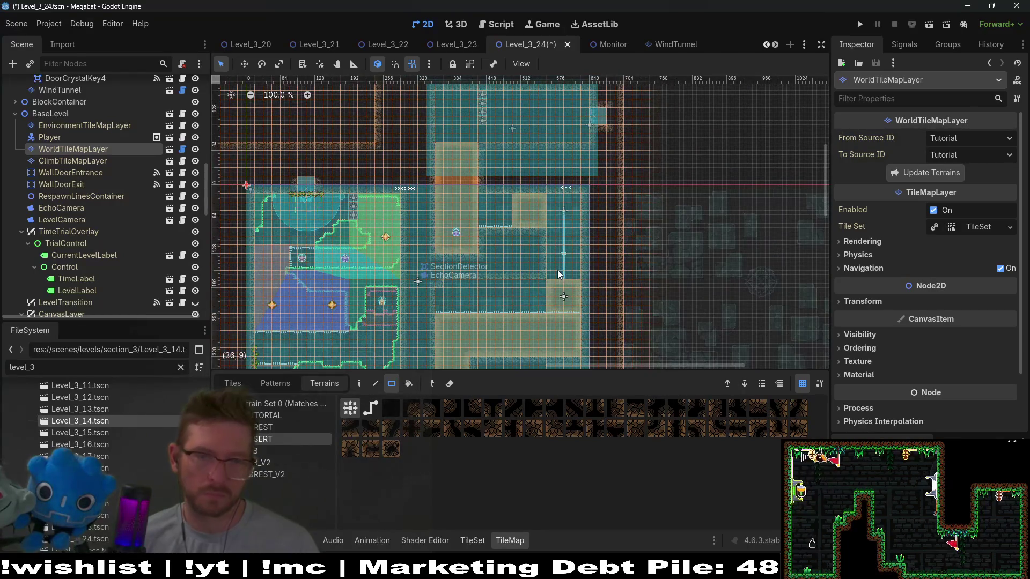
scroll(489, 284, up, 3)
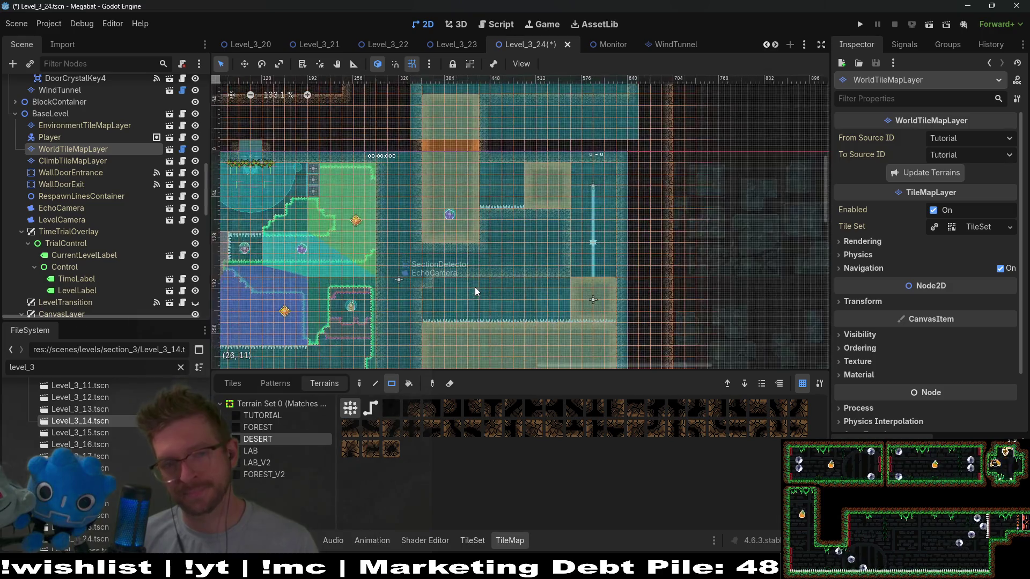
scroll(475, 290, up, 3)
drag(510, 295, 524, 212)
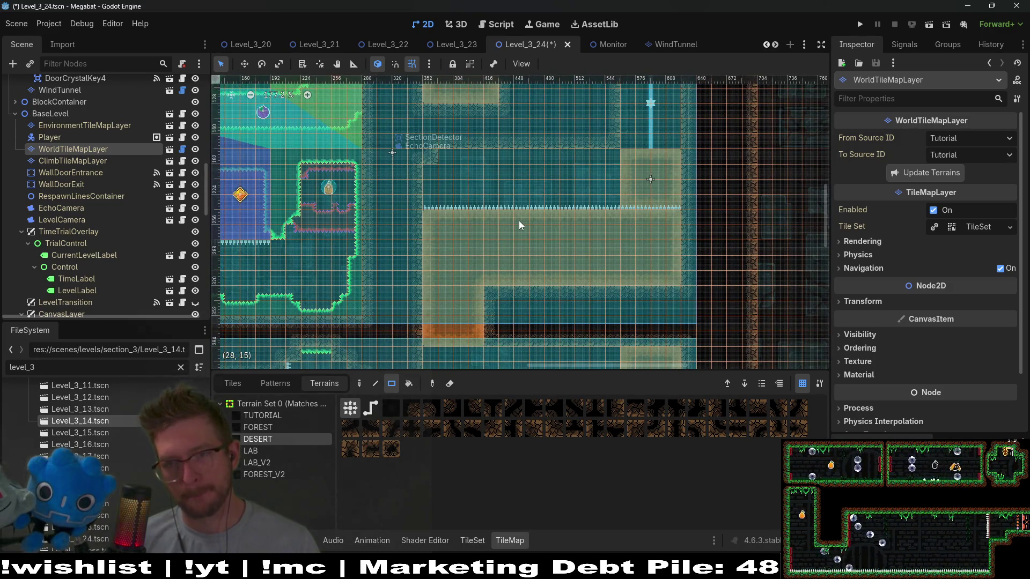
scroll(540, 172, up, 4)
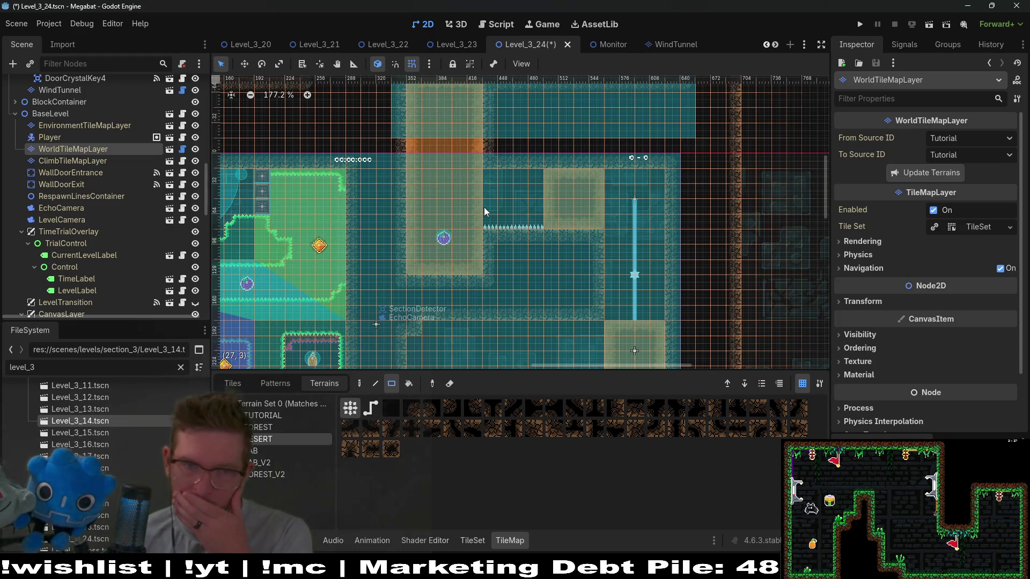
scroll(538, 160, up, 3)
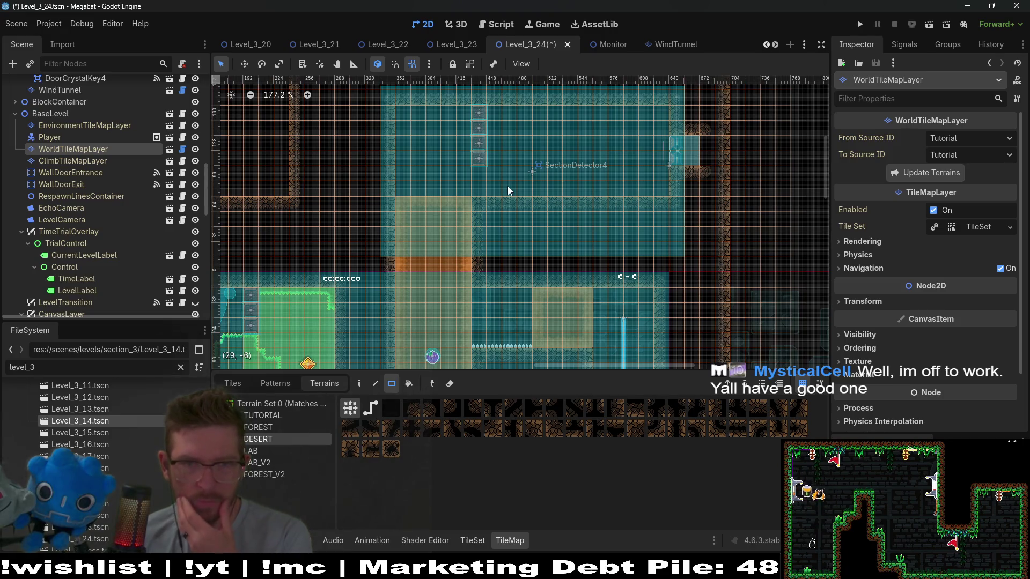
click(98, 160)
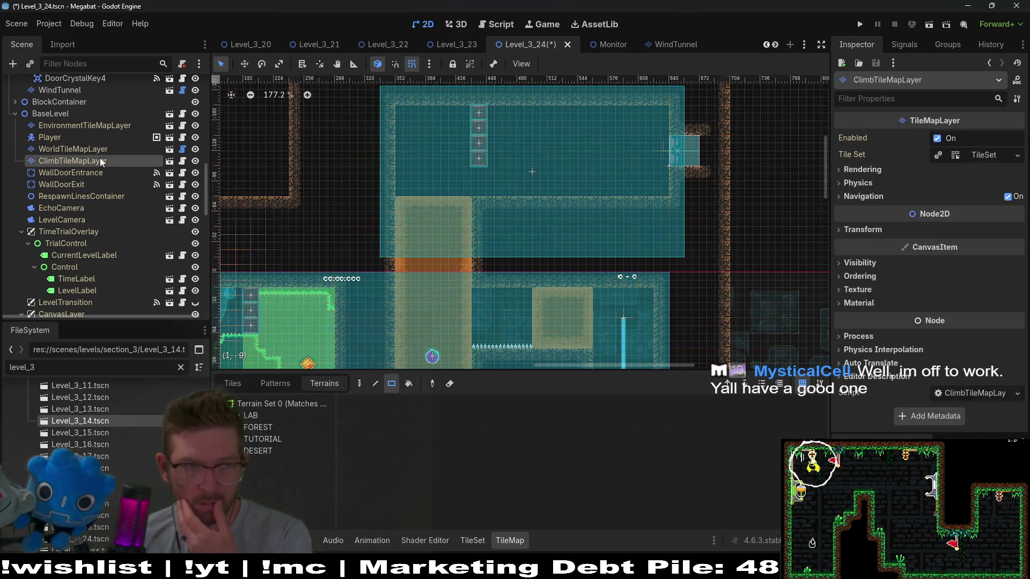
click(100, 149)
click(258, 428)
click(258, 439)
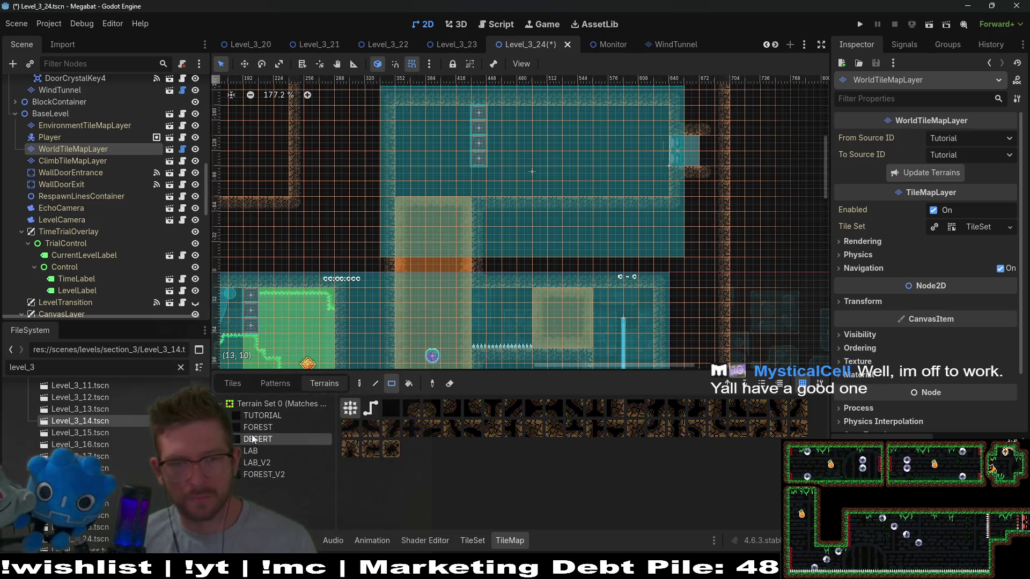
drag(489, 193, 489, 192)
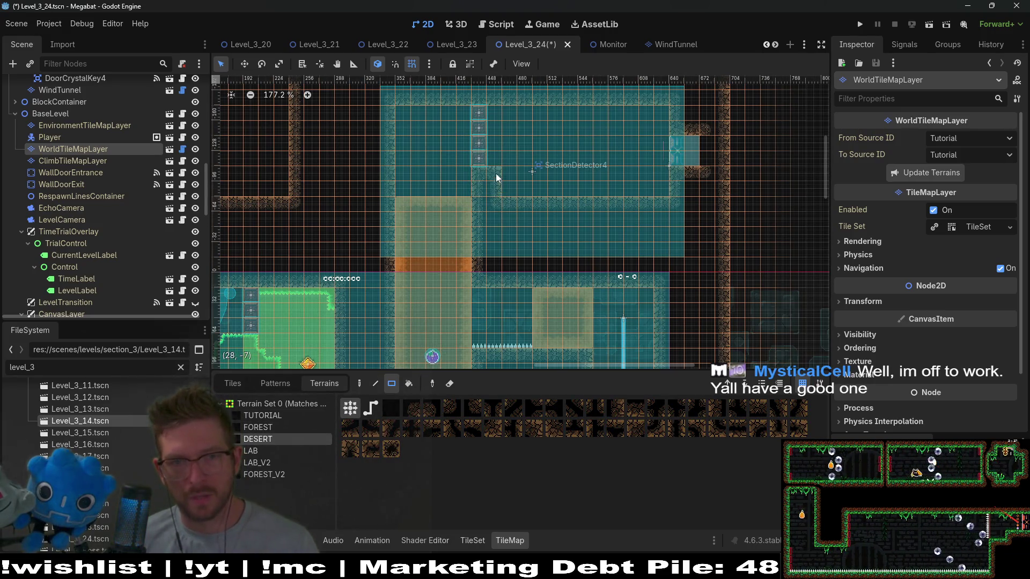
- Preview the FOREST, LAB and LAB_V2 terrains, then reselect DESERT for painting
mouse_move(533, 226)
mouse_down()
mouse_move(558, 210)
mouse_move(577, 169)
mouse_move(561, 191)
mouse_up()
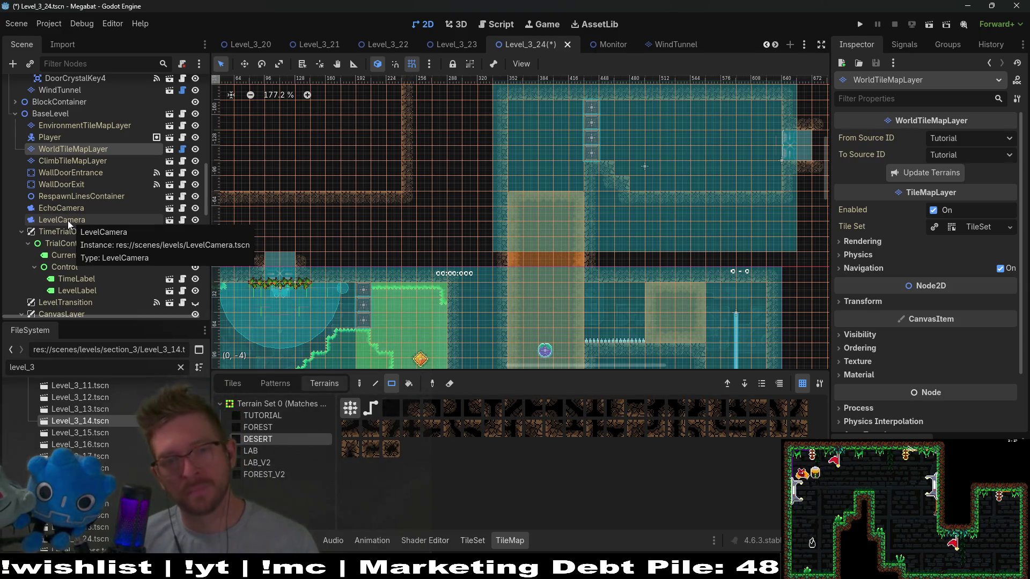
scroll(537, 204, down, 3)
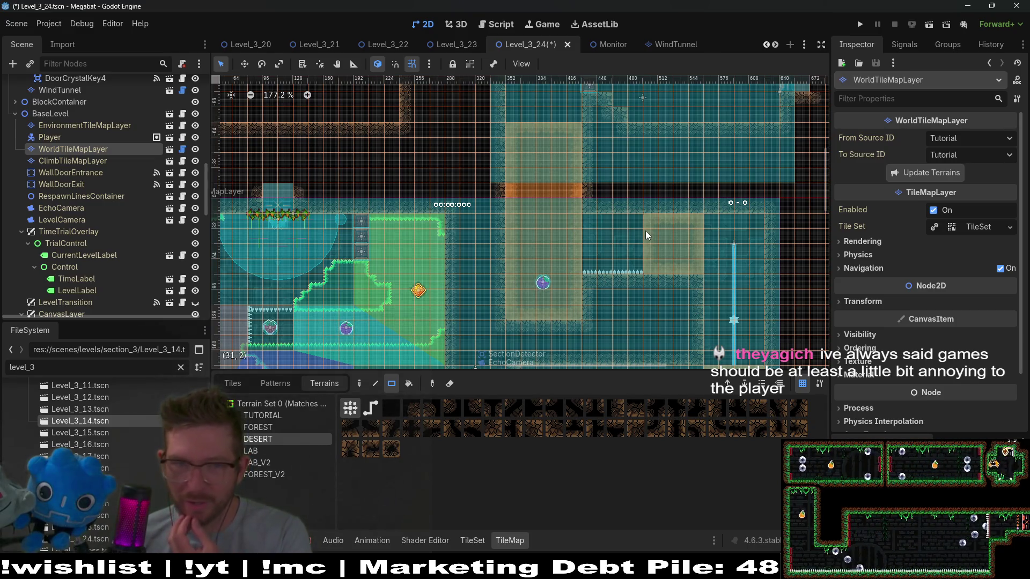
scroll(557, 230, up, 2)
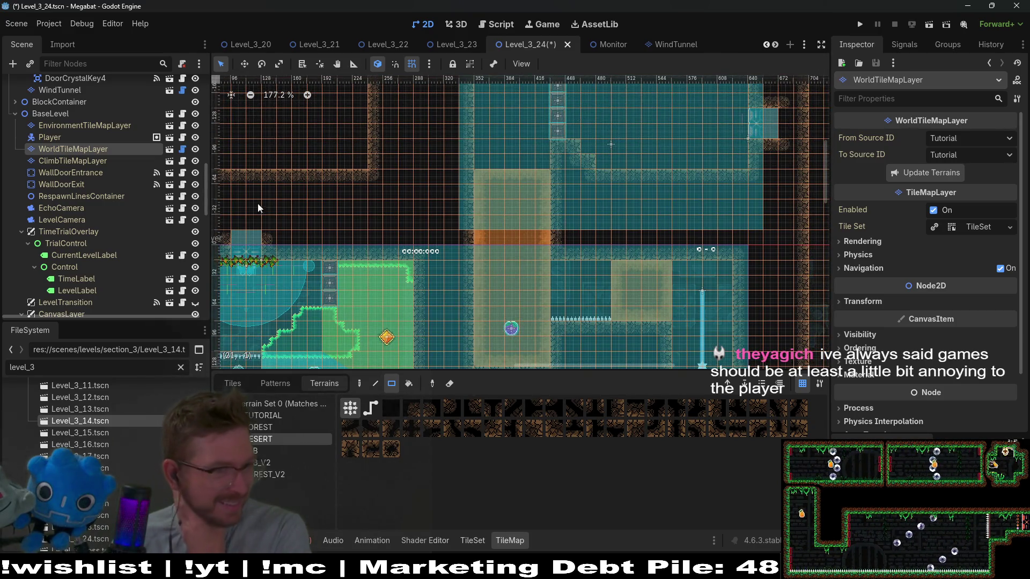
click(95, 160)
click(96, 152)
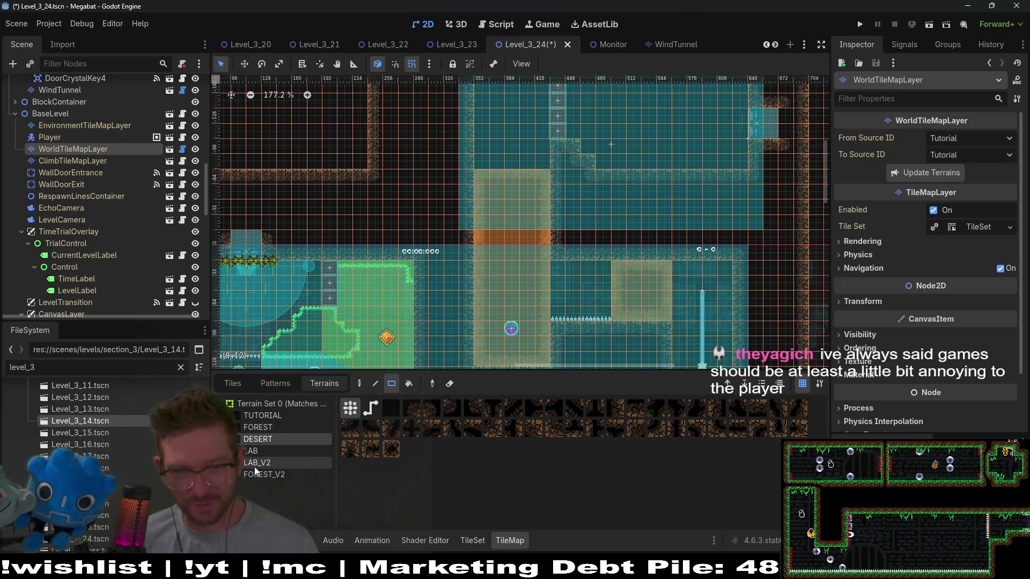
click(274, 429)
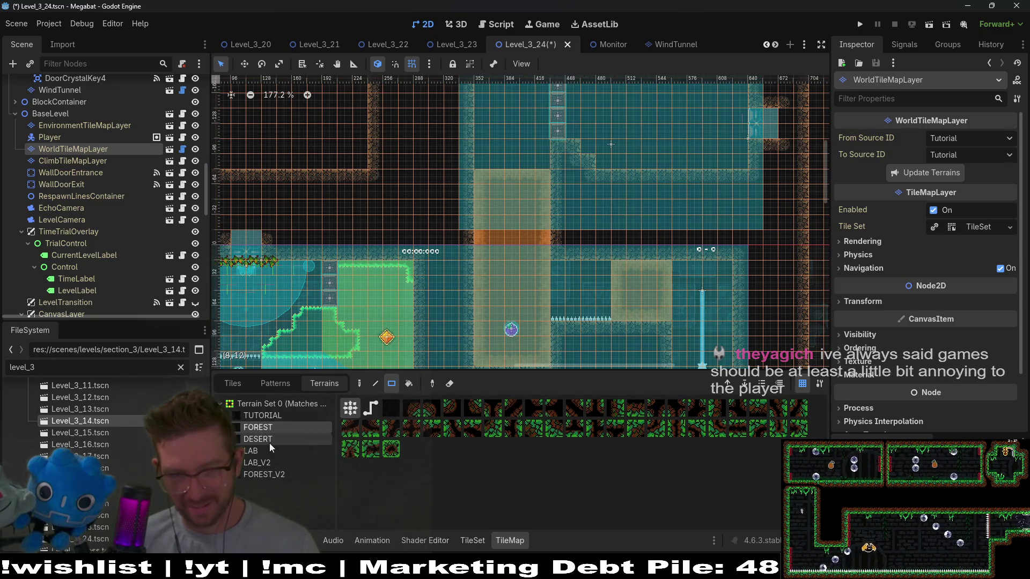
click(268, 453)
click(268, 460)
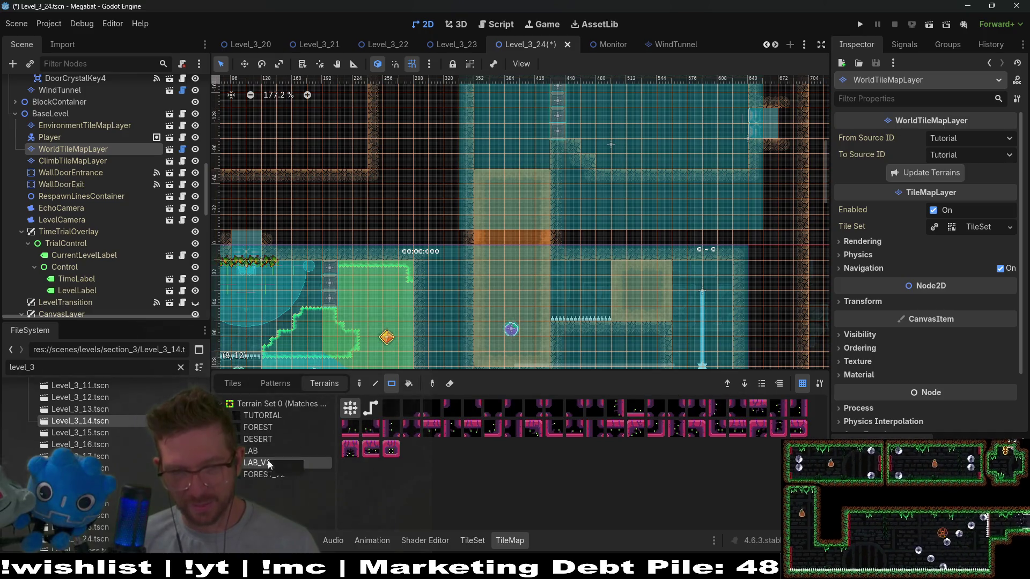
click(278, 440)
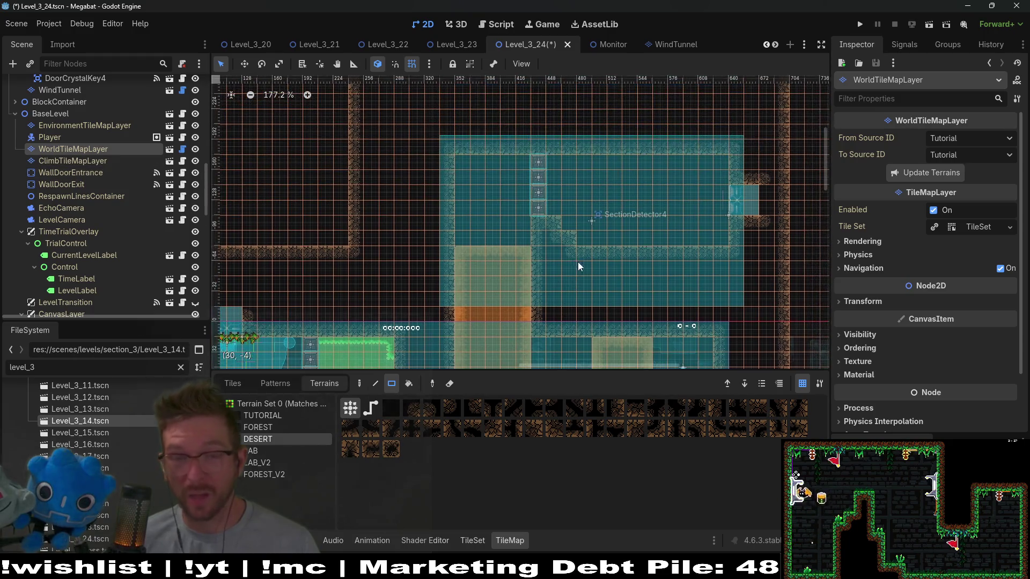
scroll(578, 262, up, 3)
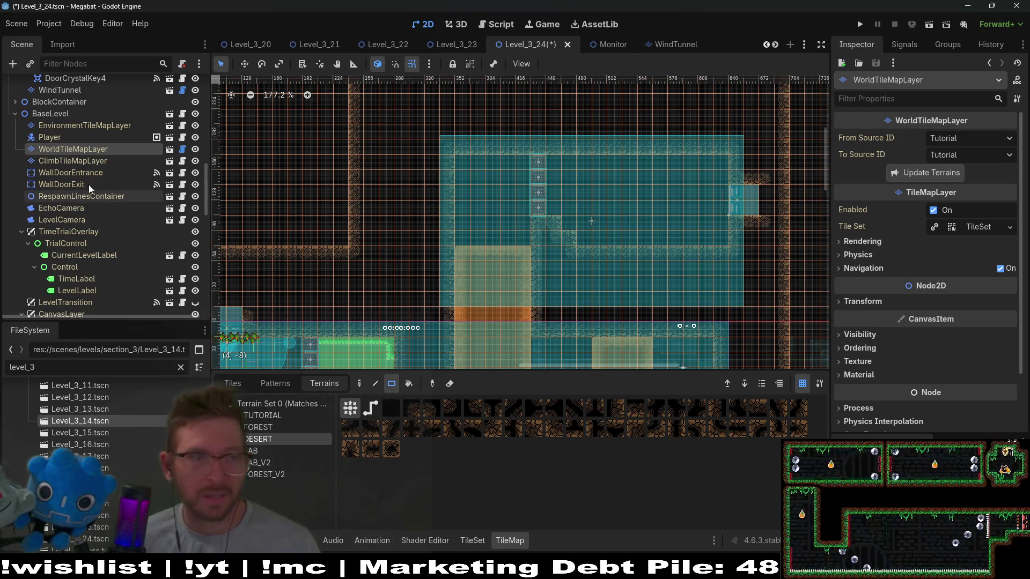
scroll(88, 184, up, 5)
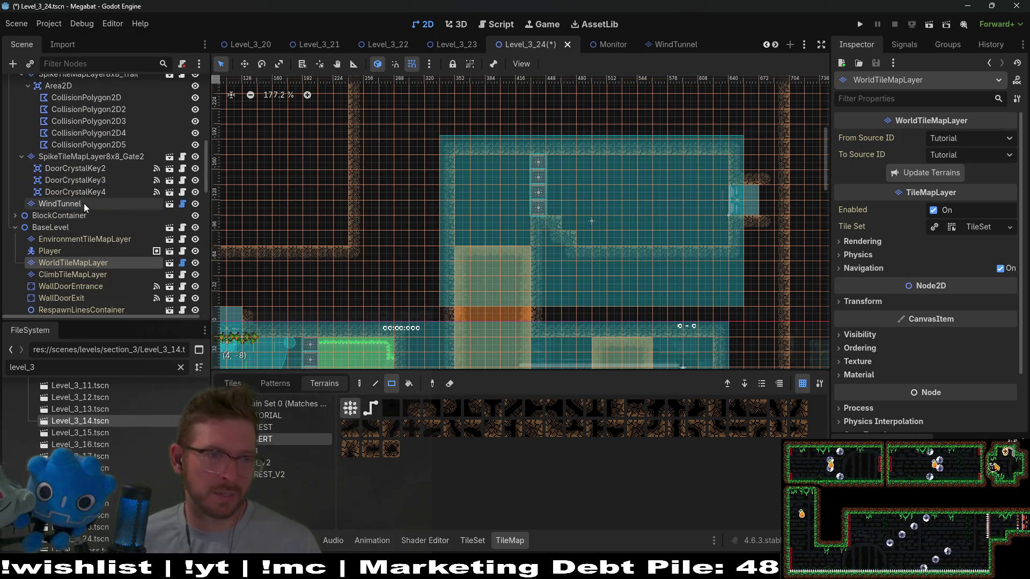
scroll(88, 185, up, 8)
click(113, 174)
click(97, 186)
click(97, 197)
click(97, 197)
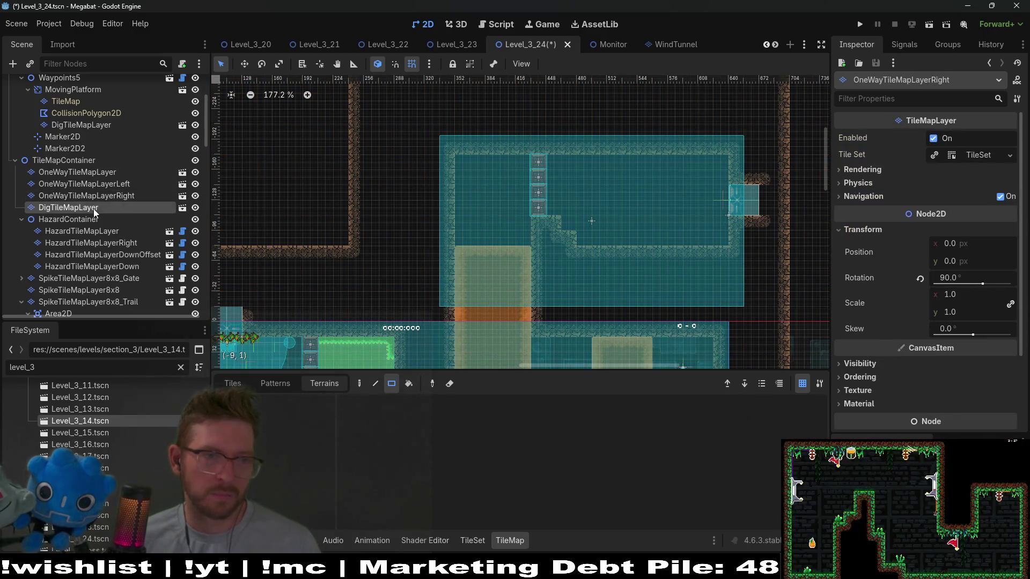
click(105, 186)
click(102, 176)
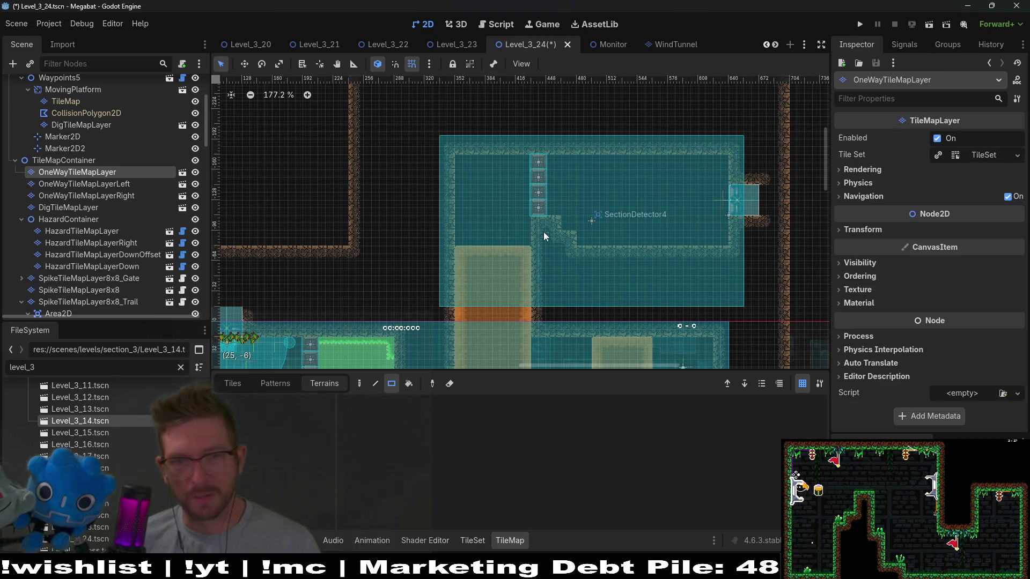
scroll(120, 150, up, 5)
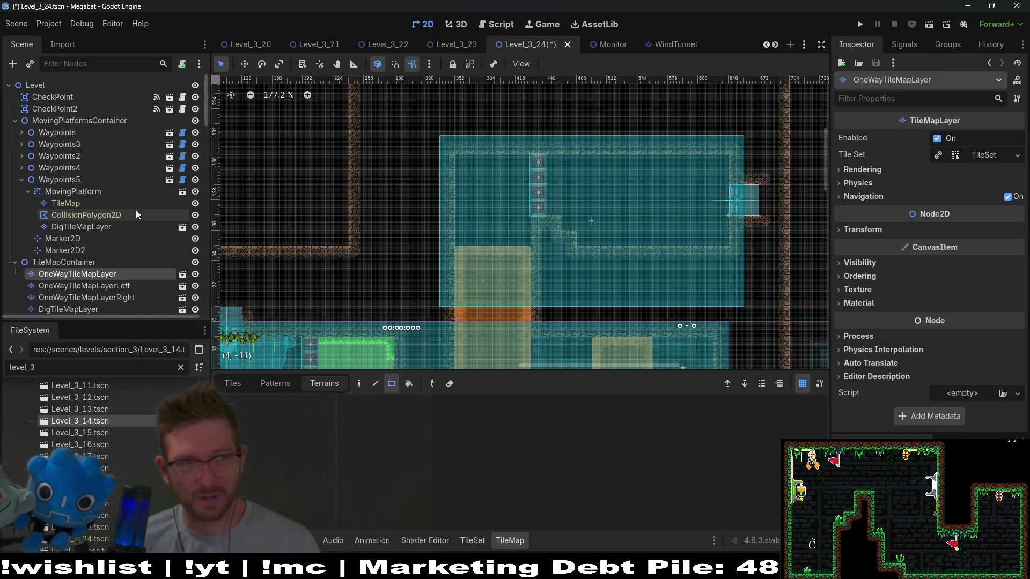
scroll(136, 210, down, 2)
scroll(102, 202, down, 10)
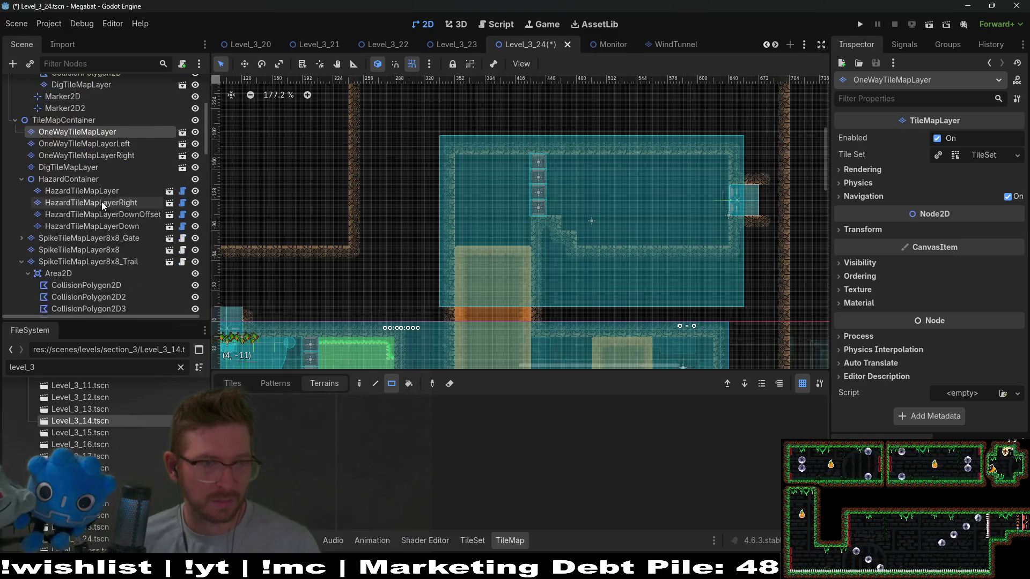
scroll(75, 246, down, 5)
scroll(75, 246, up, 5)
scroll(79, 224, up, 2)
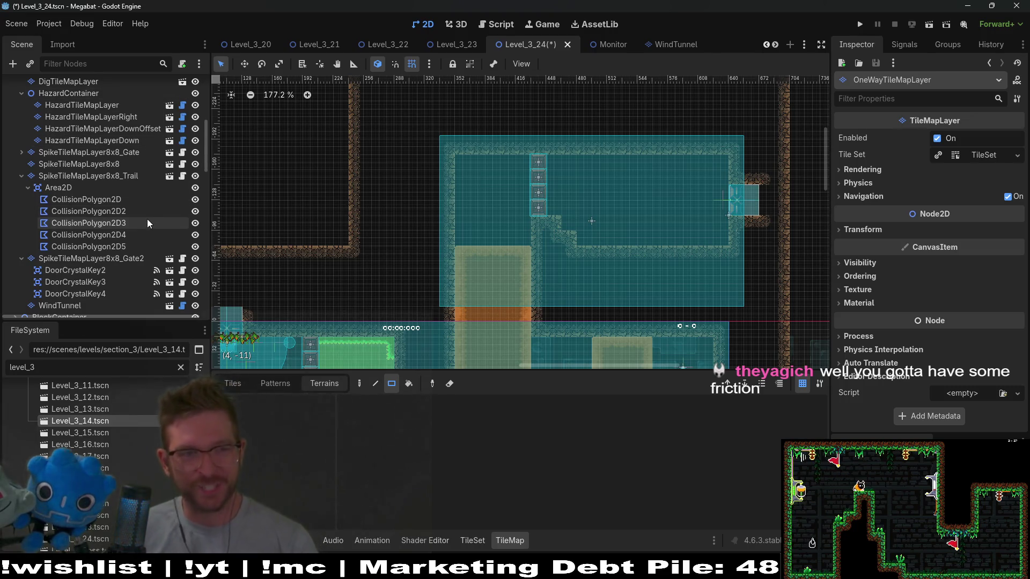
scroll(128, 240, down, 3)
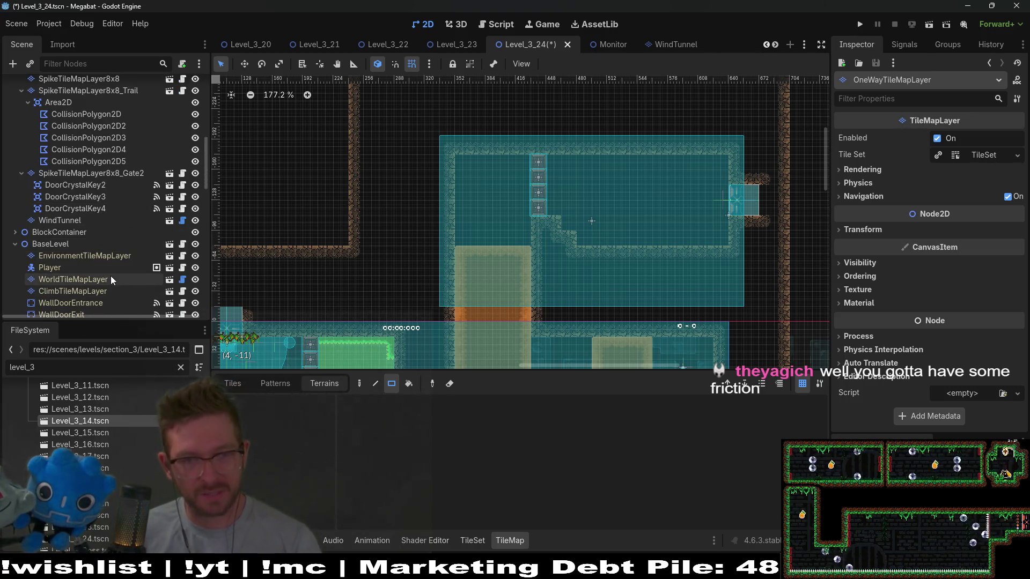
scroll(69, 198, up, 3)
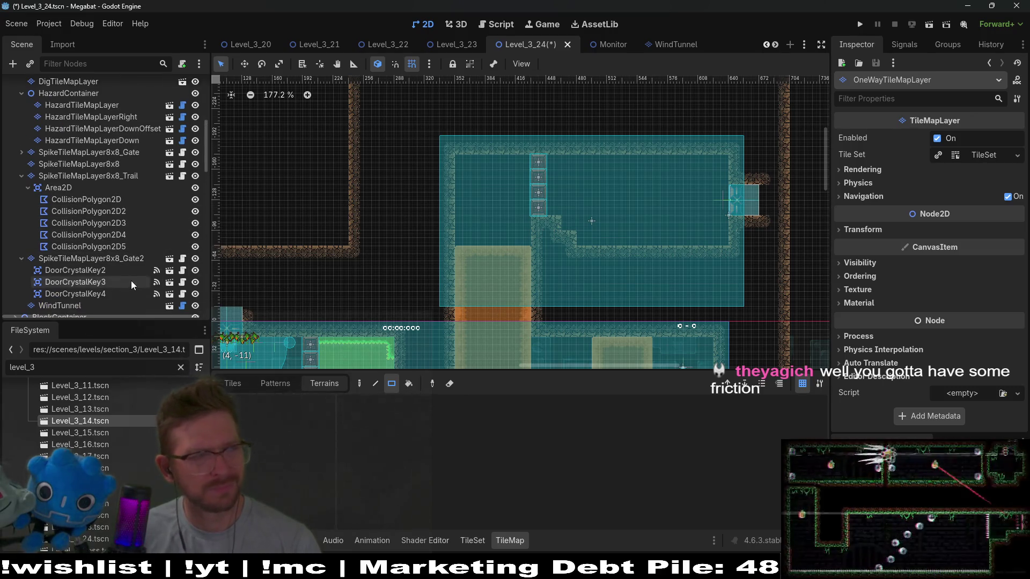
scroll(130, 280, down, 2)
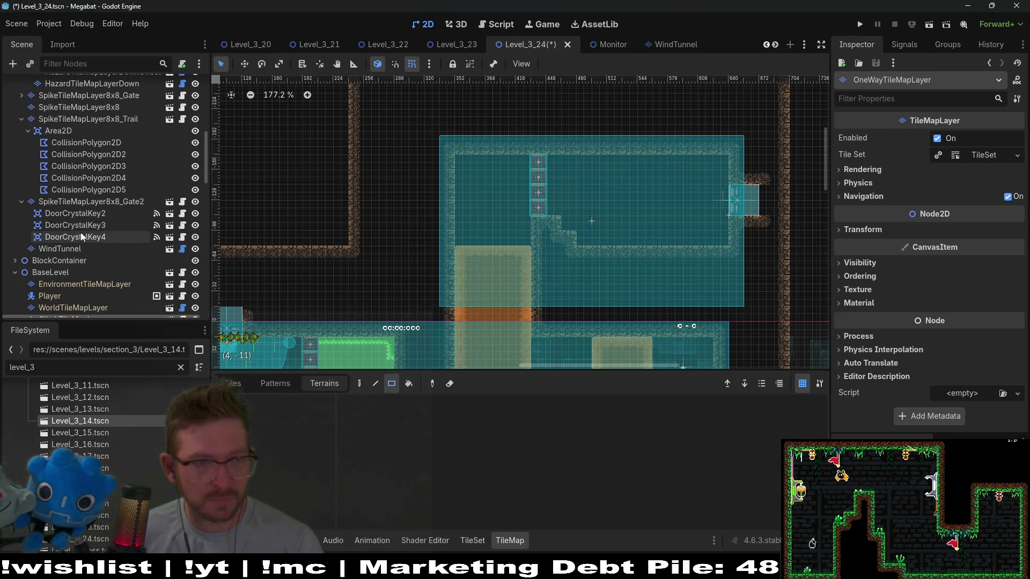
scroll(86, 220, up, 5)
scroll(78, 211, up, 2)
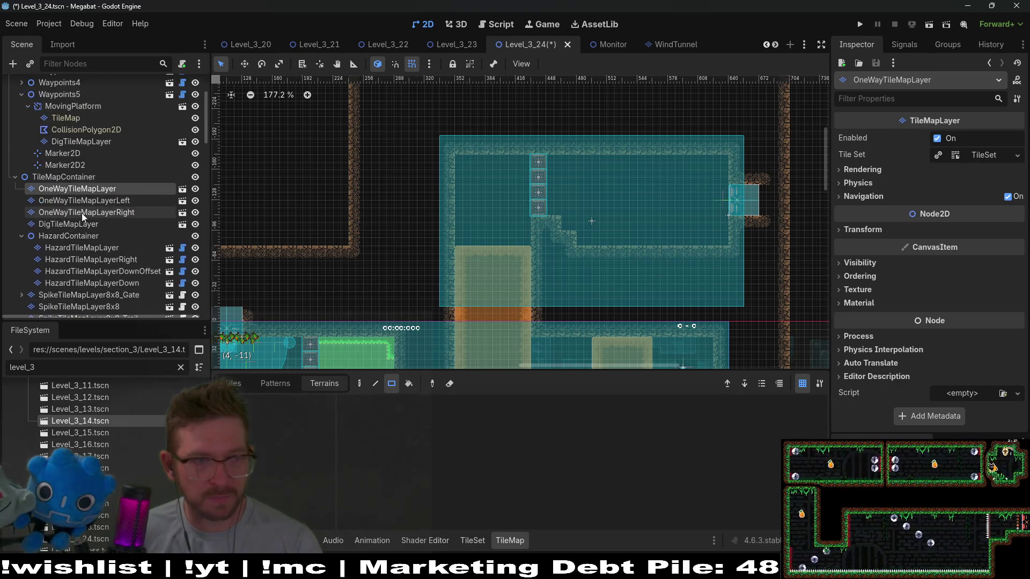
scroll(74, 262, down, 2)
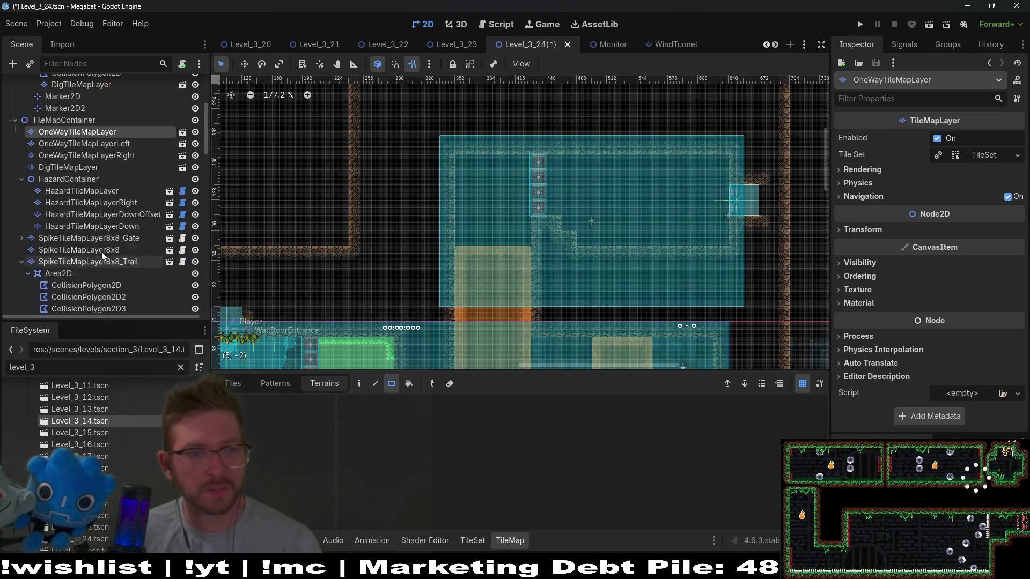
click(93, 167)
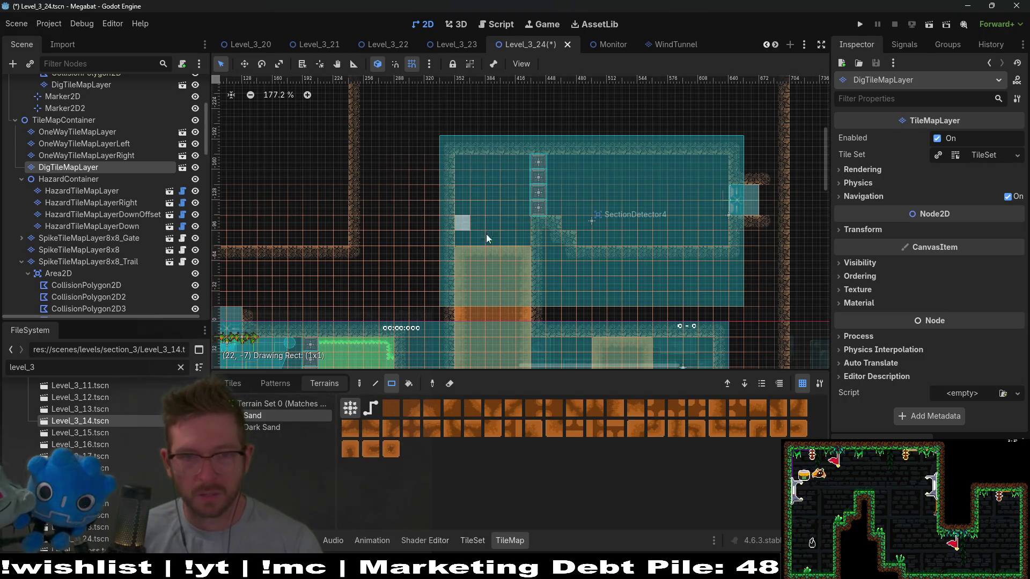
drag(520, 239, 524, 239)
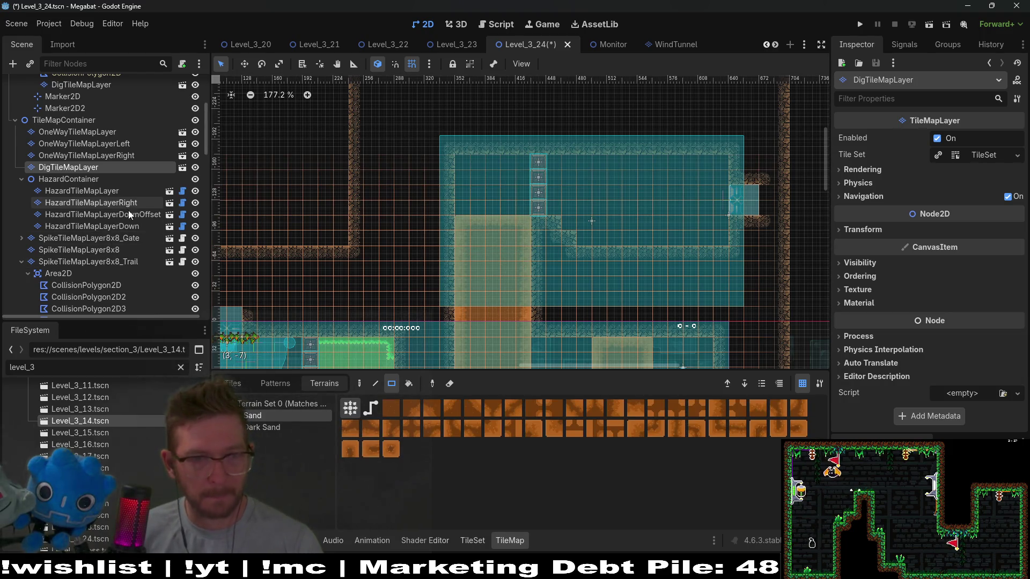
scroll(557, 265, down, 3)
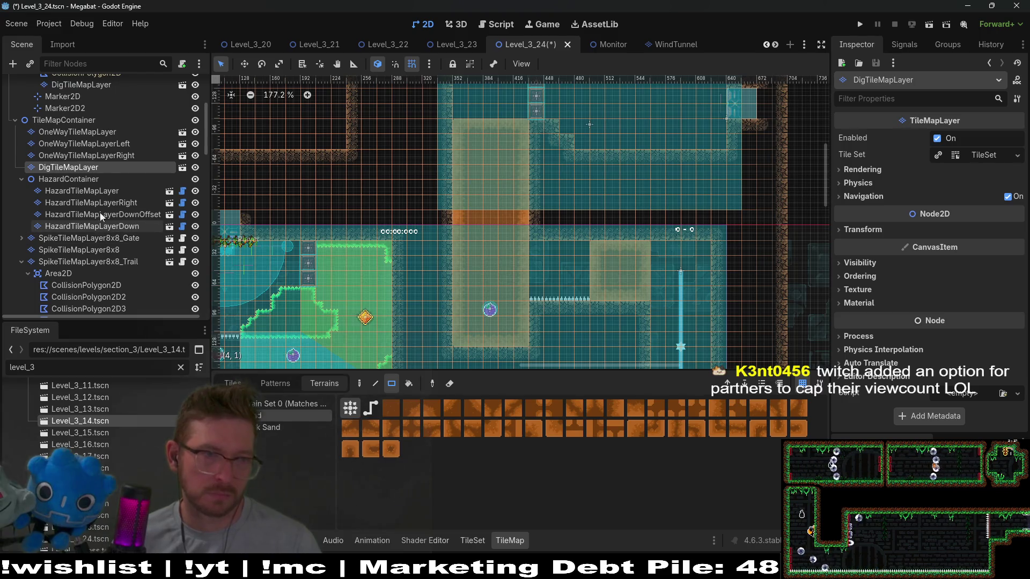
scroll(108, 177, down, 8)
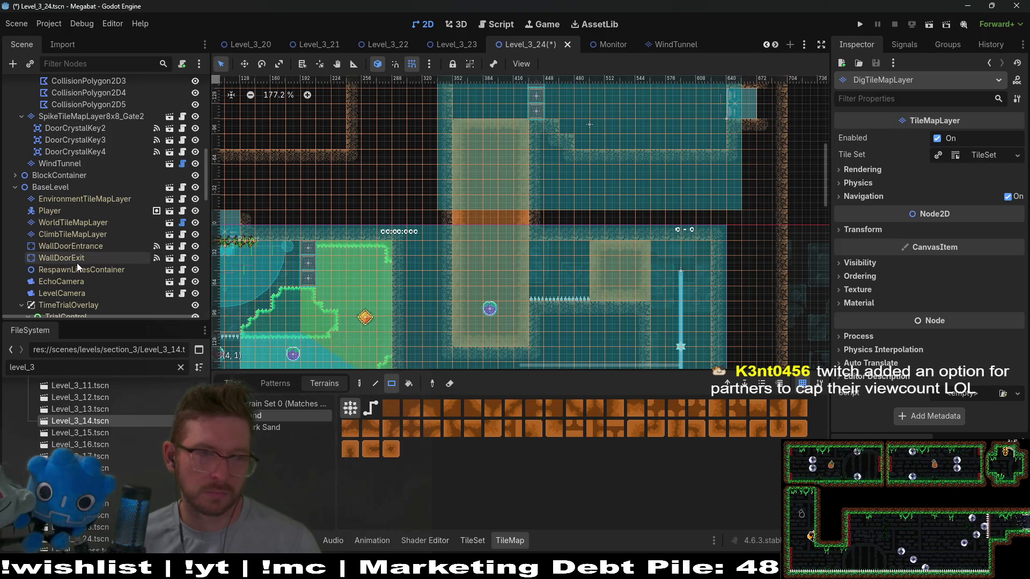
scroll(117, 279, down, 5)
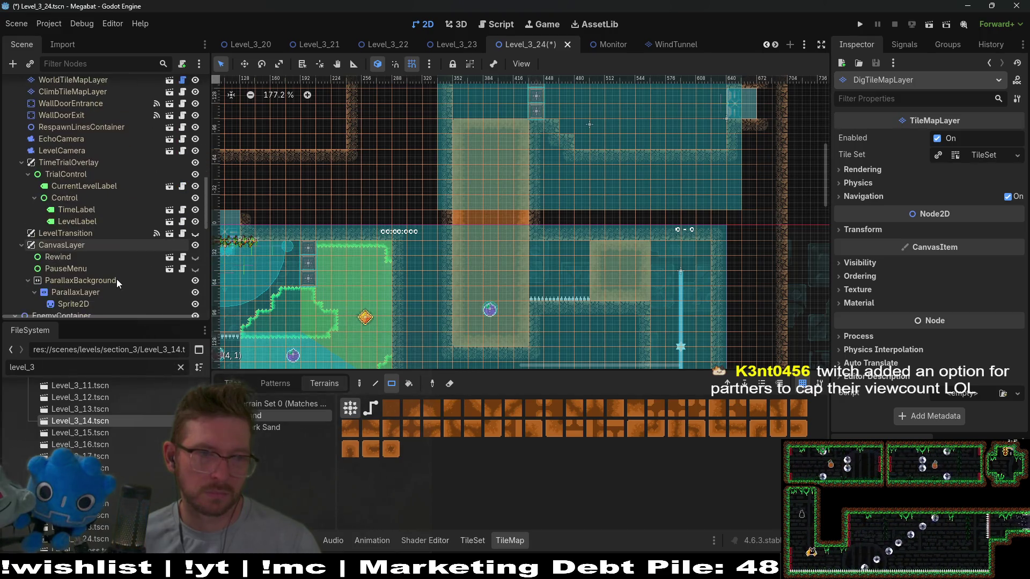
scroll(83, 259, up, 7)
click(104, 209)
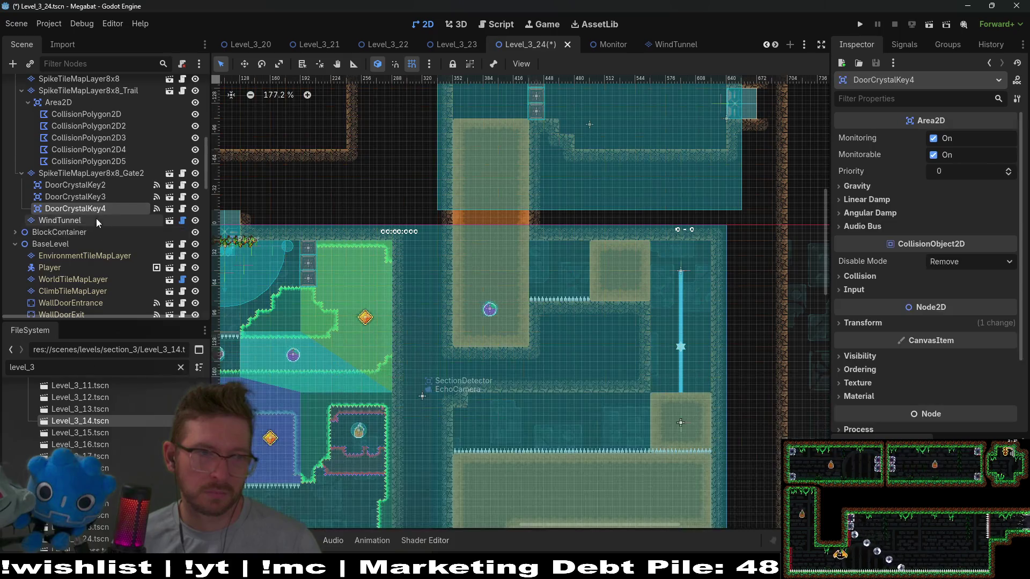
- Drag Fruit7 from the lower room up beside the breakable blocks, then save the level
scroll(91, 220, down, 8)
scroll(99, 231, down, 5)
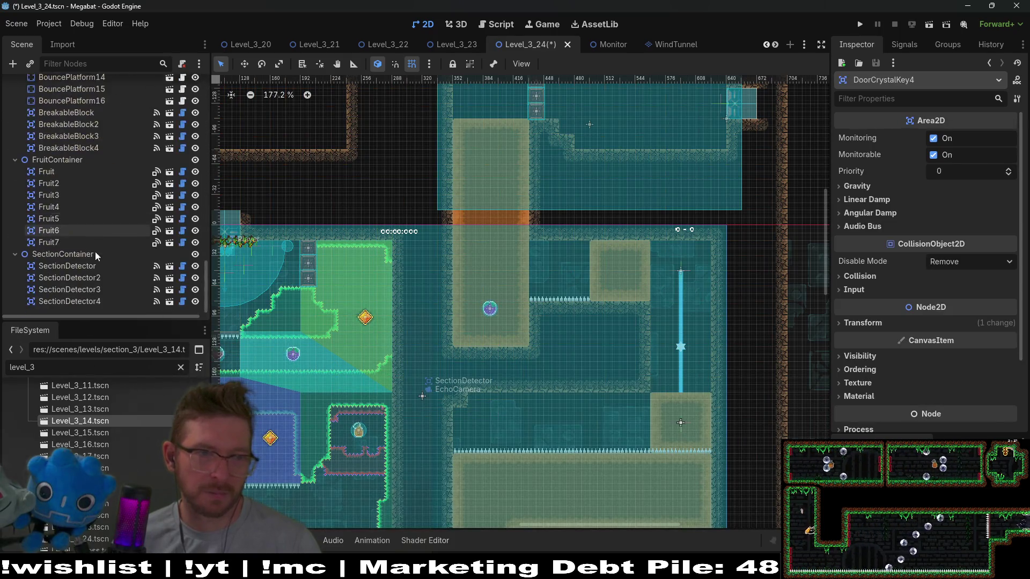
click(59, 242)
key(w)
scroll(495, 382, up, 2)
drag(496, 382, 496, 163)
scroll(506, 166, up, 5)
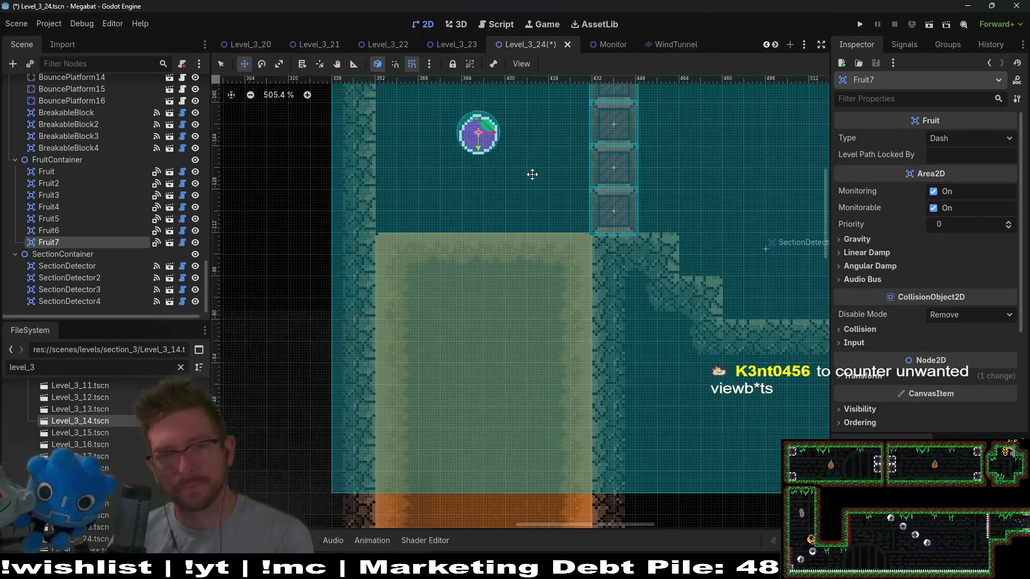
drag(609, 143, 595, 209)
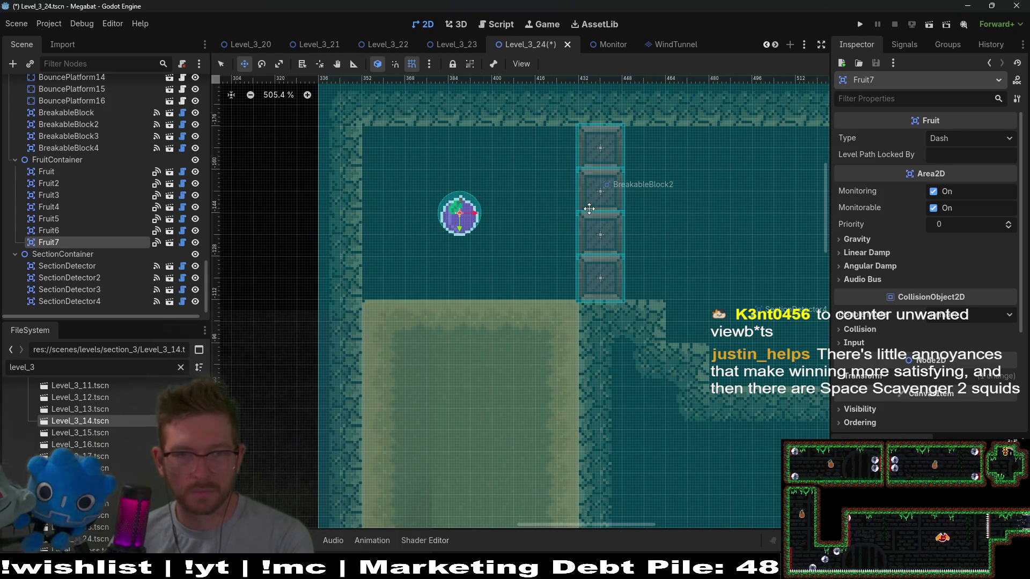
scroll(589, 209, down, 5)
scroll(704, 262, down, 2)
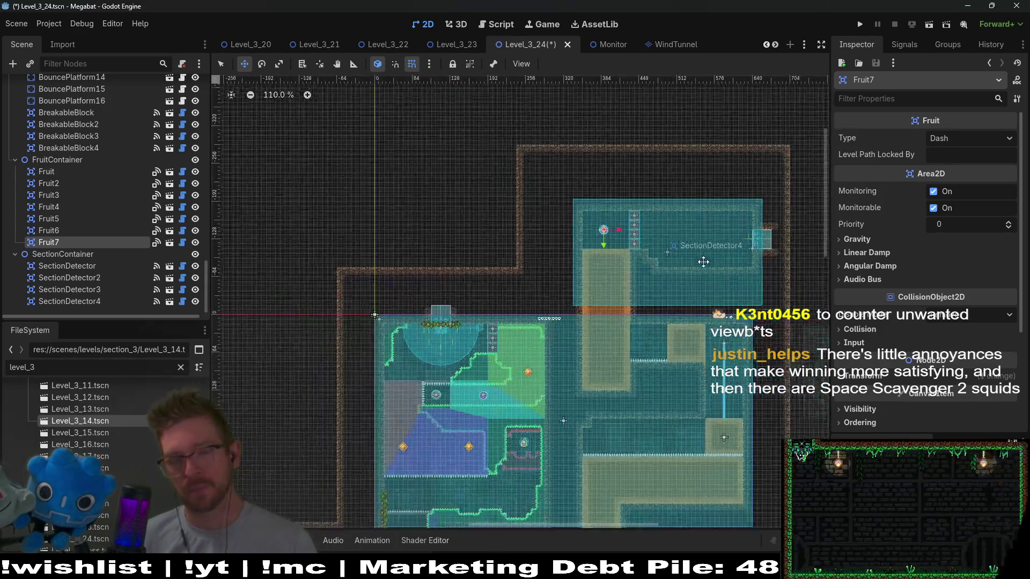
key(ctrl+s)
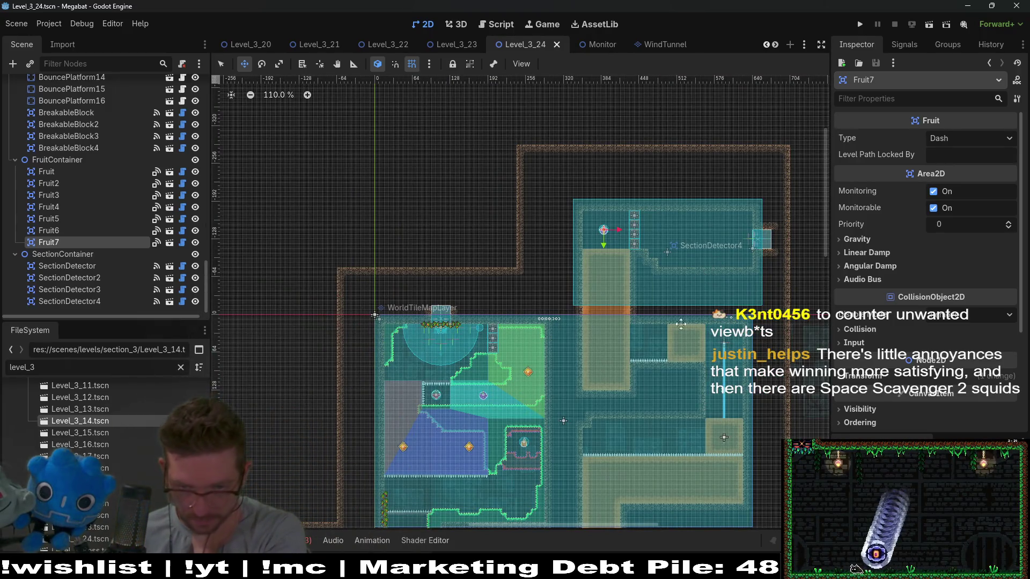
- Scroll and pan the viewport down to inspect the lower-left rooms of the level
scroll(666, 340, down, 3)
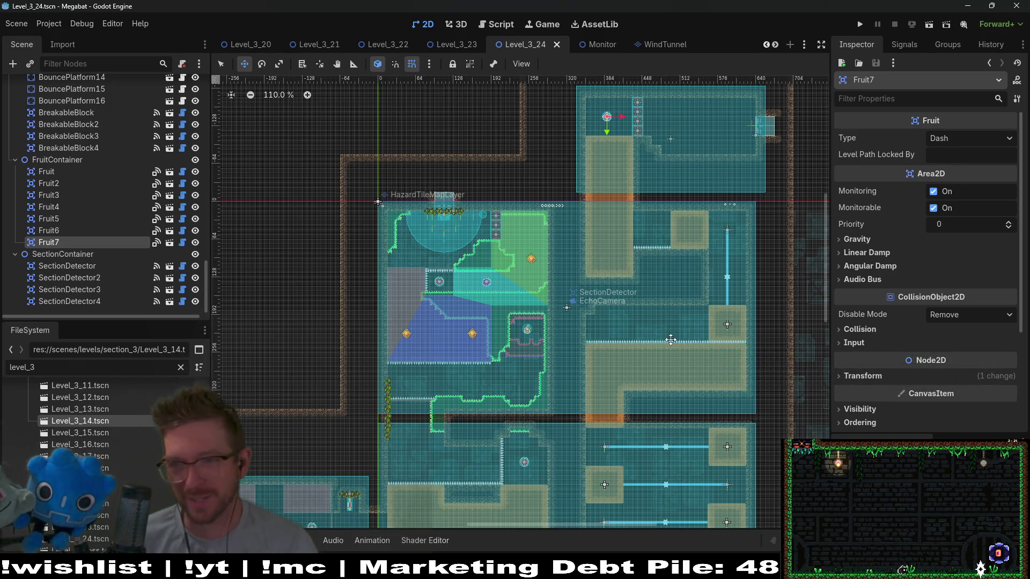
scroll(633, 333, down, 2)
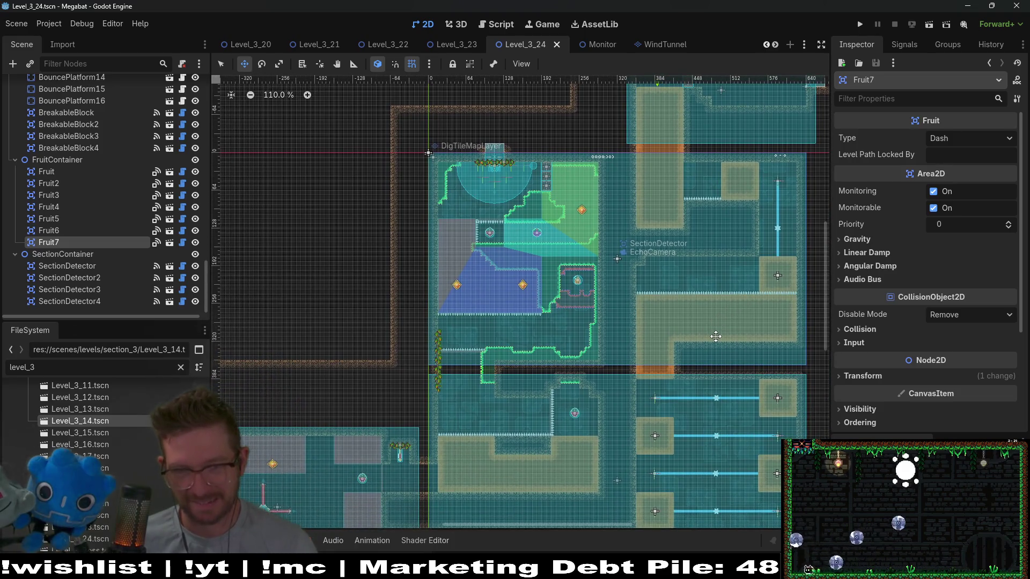
scroll(697, 301, left, 2)
scroll(719, 244, down, 2)
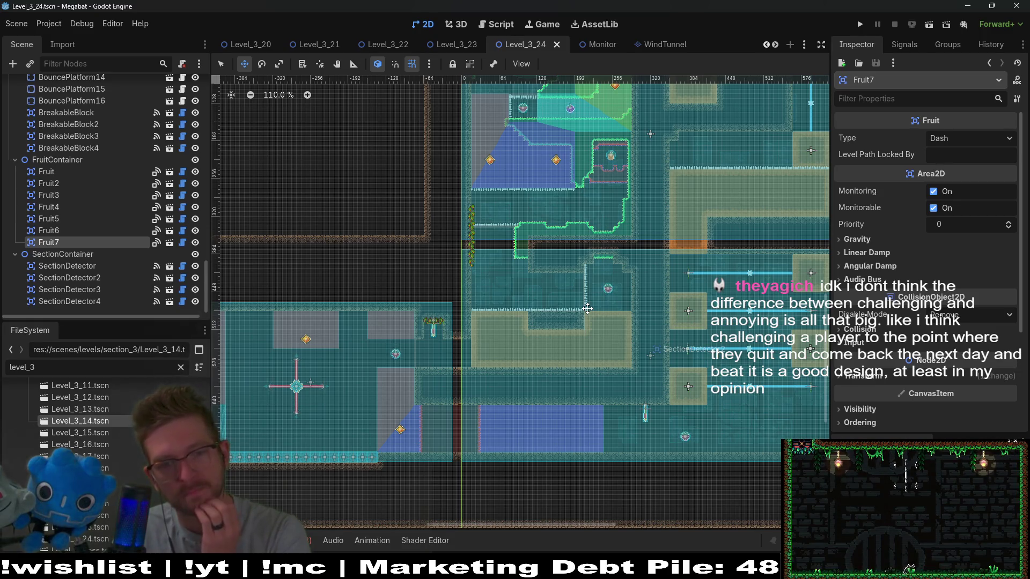
mouse_move(588, 308)
mouse_down()
mouse_move(711, 260)
mouse_move(668, 314)
mouse_up()
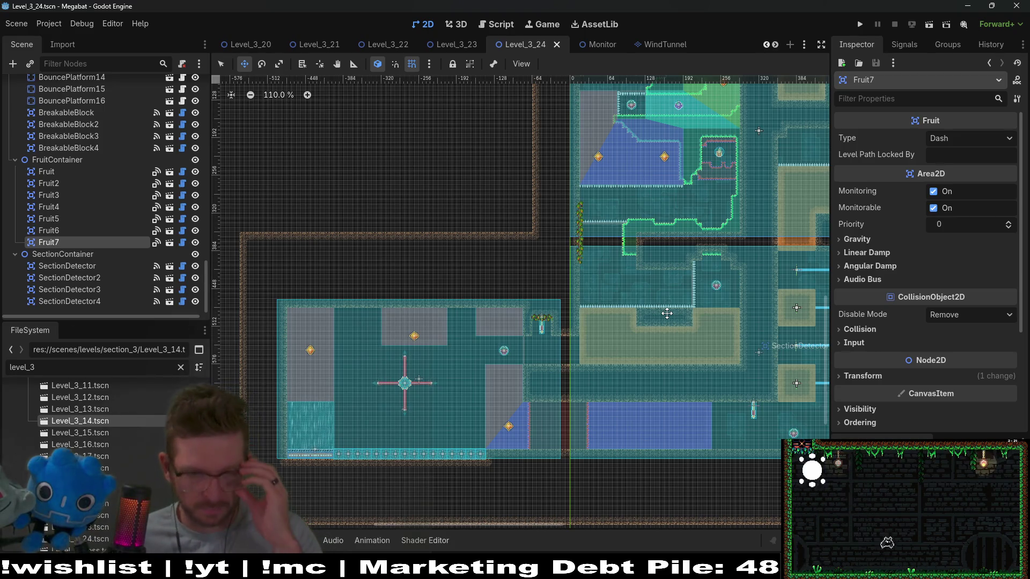
- Select the SpikeTileMapLayer8x8_Gate2 node in the Scene dock to show its spike terrains
scroll(128, 191, up, 5)
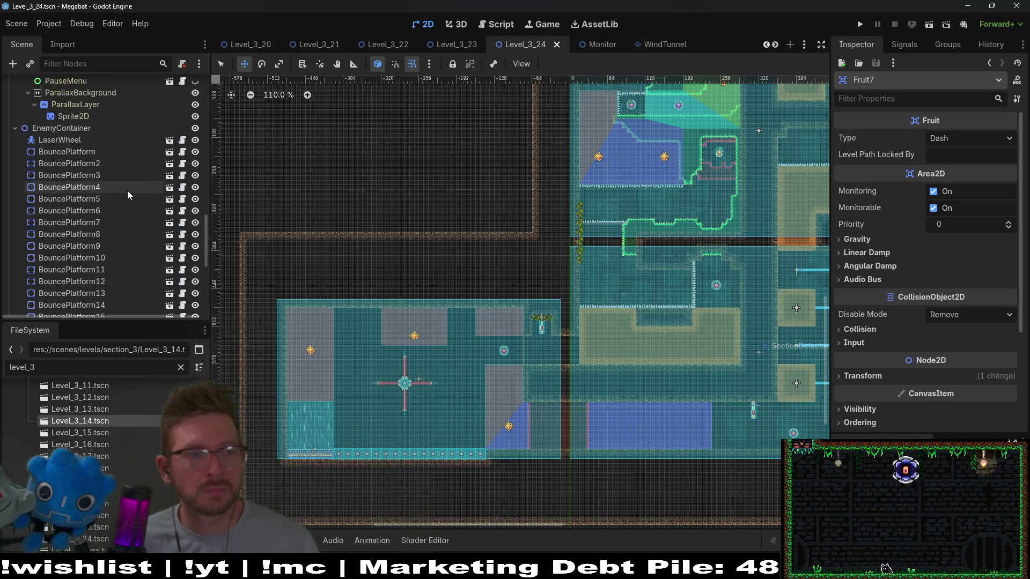
scroll(121, 191, up, 5)
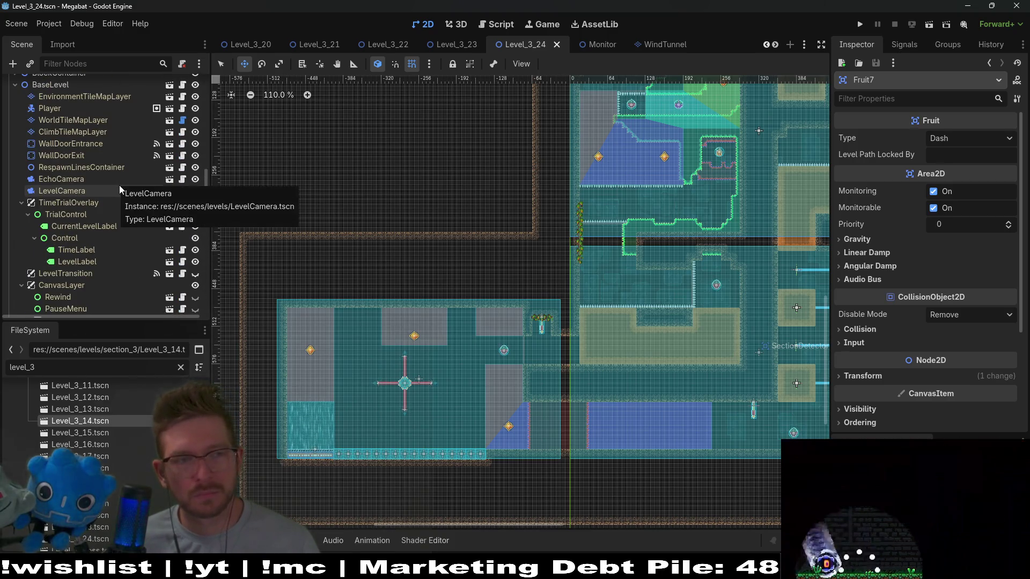
scroll(66, 159, up, 8)
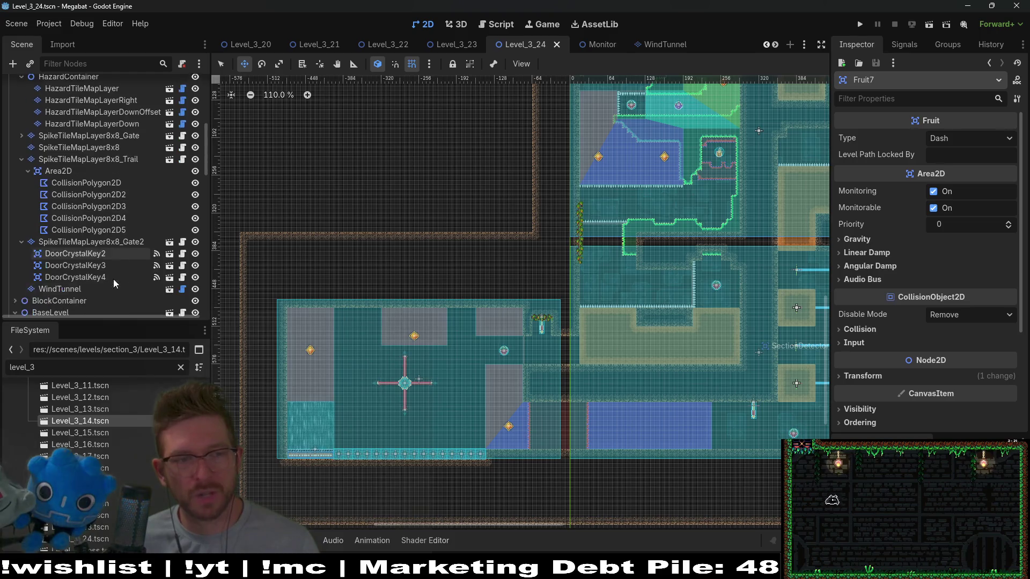
scroll(112, 272, down, 5)
click(108, 215)
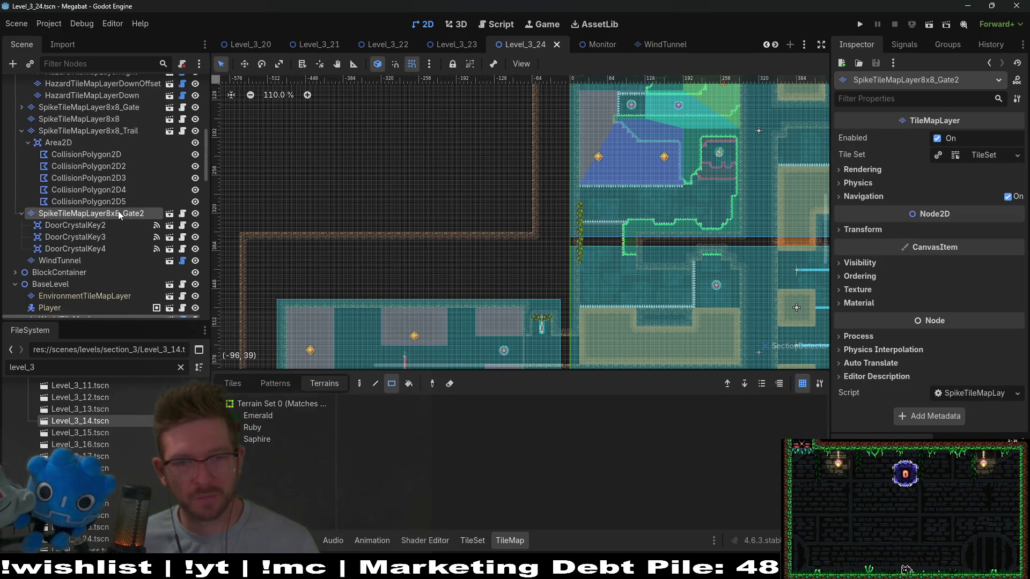
- Paint a Ruby terrain rectangle in the corridor, then erase its inside and bottom strip
scroll(320, 343, down, 5)
scroll(320, 343, right, 4)
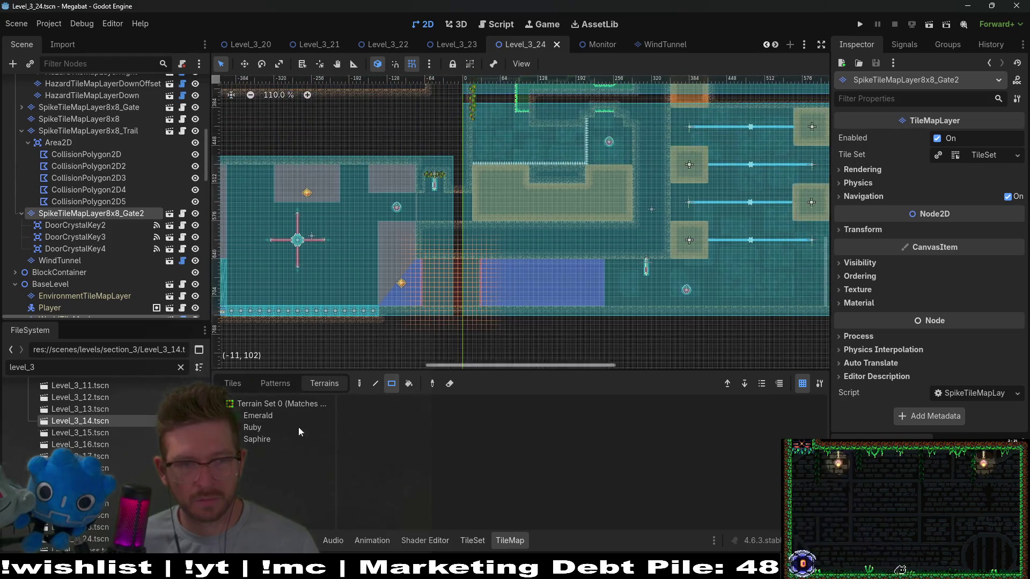
click(262, 430)
drag(482, 272, 521, 289)
scroll(521, 291, up, 5)
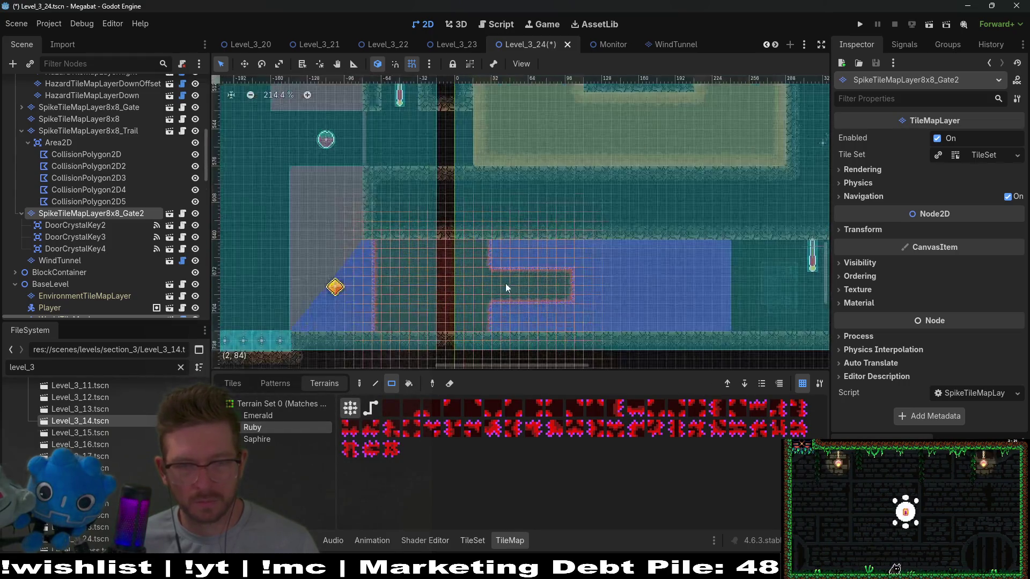
scroll(569, 300, down, 2)
scroll(483, 242, right, 4)
mouse_move(374, 170)
mouse_down()
mouse_move(539, 265)
mouse_move(635, 296)
mouse_up()
drag(375, 280, 652, 317)
- Add a Ruby ceiling strip, small blocks below it and four Ruby islands in the corridor
mouse_move(565, 183)
mouse_down()
mouse_move(649, 191)
mouse_move(641, 193)
mouse_up()
click(623, 209)
click(600, 223)
drag(510, 231, 539, 238)
drag(465, 219, 478, 224)
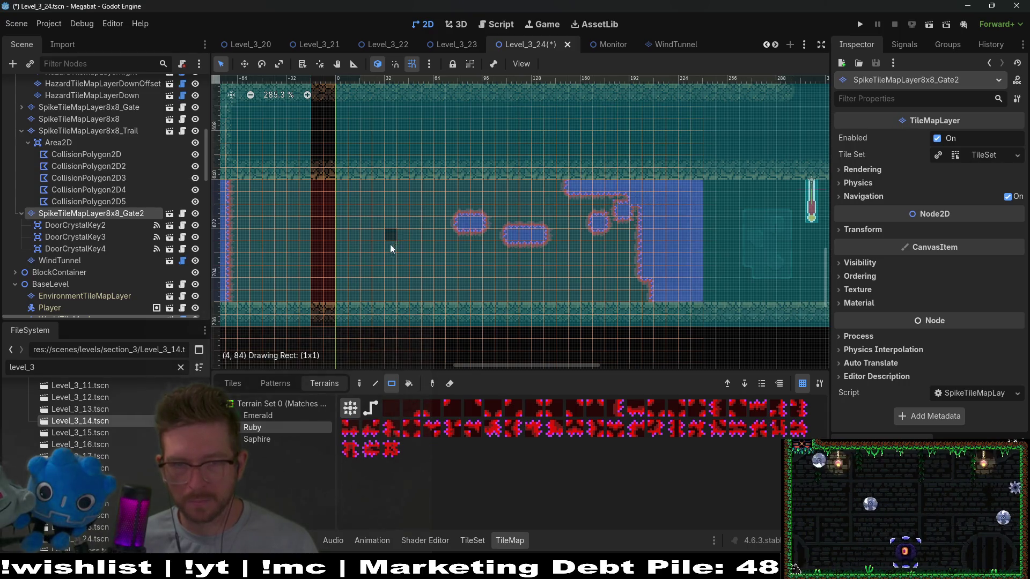
drag(391, 233, 390, 249)
drag(426, 268, 453, 285)
- Add Ruby blocks near the floor and ceiling, reshaping the area's edge into steps
scroll(394, 234, left, 5)
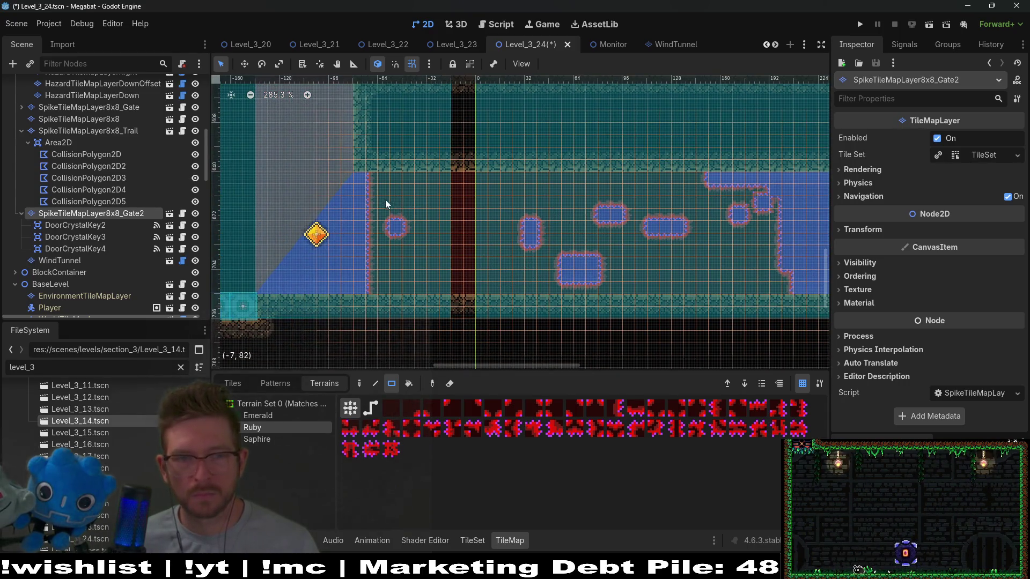
mouse_move(379, 282)
mouse_down()
mouse_move(350, 300)
mouse_move(363, 276)
mouse_up()
drag(362, 184, 392, 180)
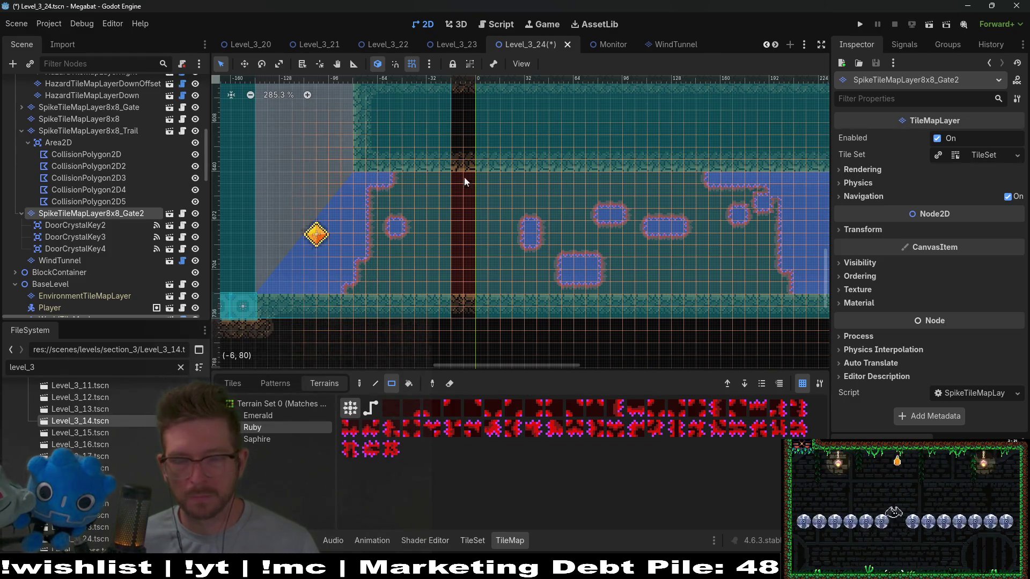
drag(554, 178, 586, 181)
drag(659, 217, 574, 194)
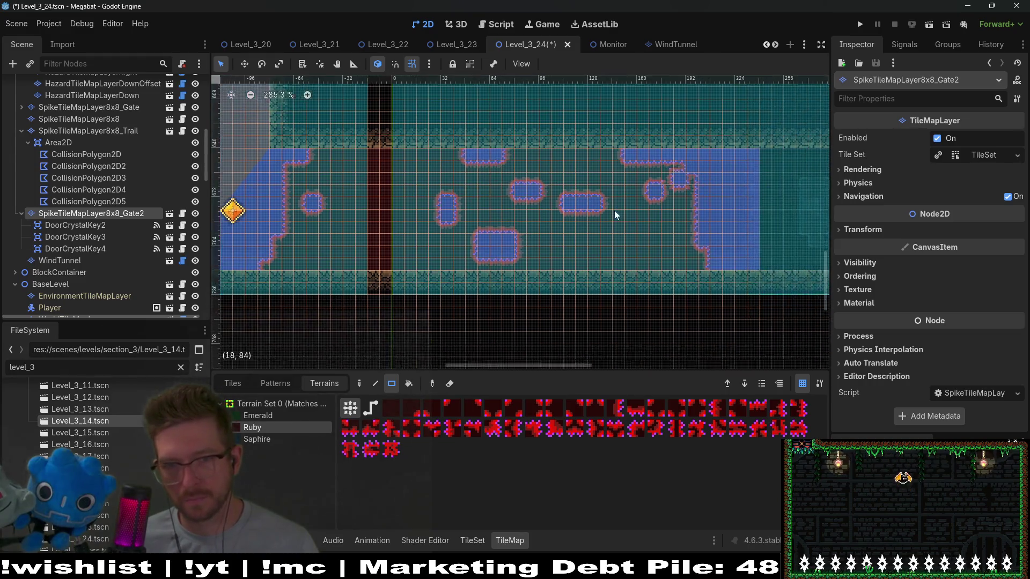
drag(566, 258, 633, 260)
drag(528, 271, 574, 266)
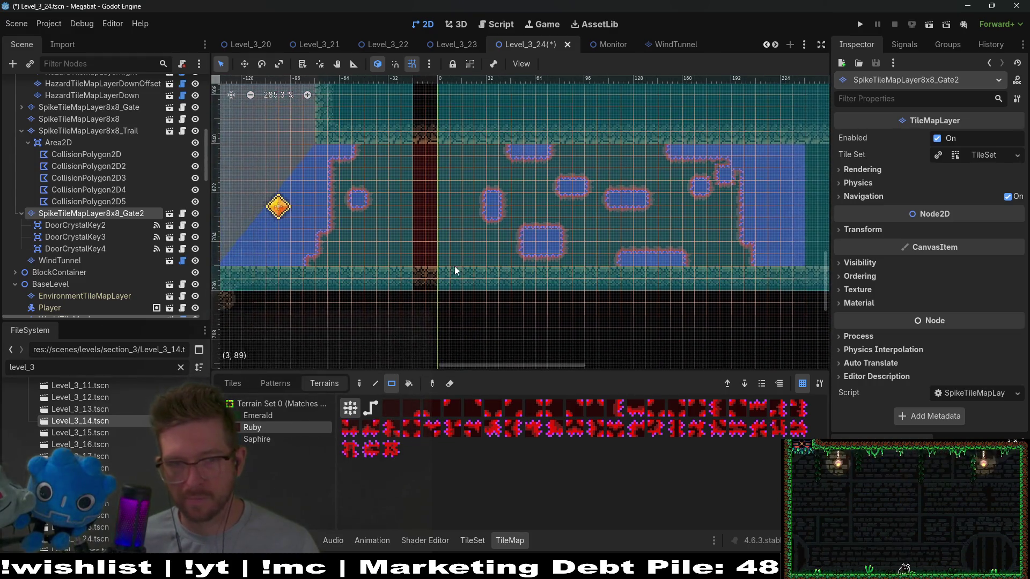
mouse_move(421, 253)
mouse_down()
mouse_move(465, 278)
mouse_move(364, 290)
mouse_up()
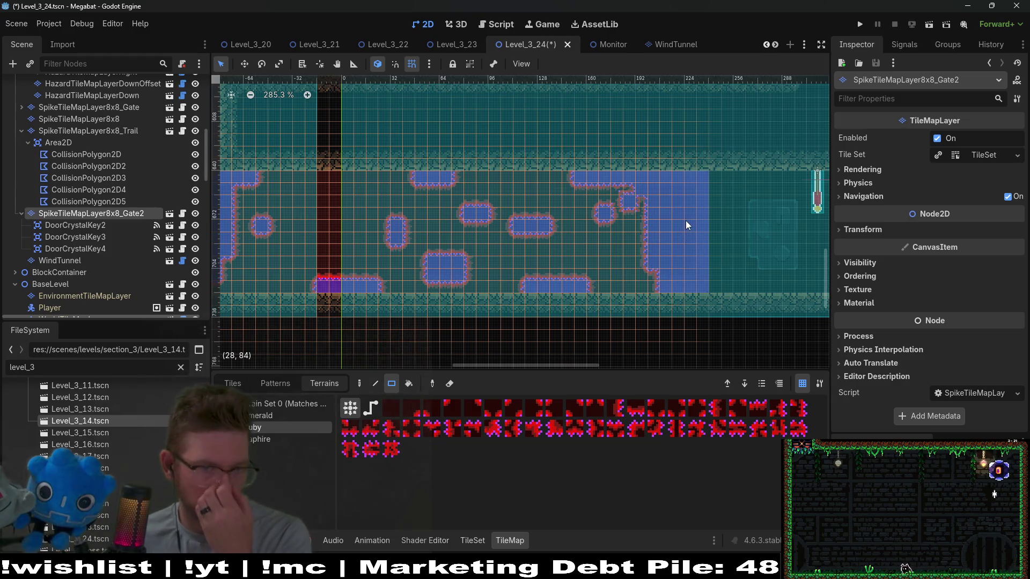
- Save the Level_3_24 scene
scroll(677, 220, down, 8)
key(ctrl+s)
scroll(676, 236, left, 4)
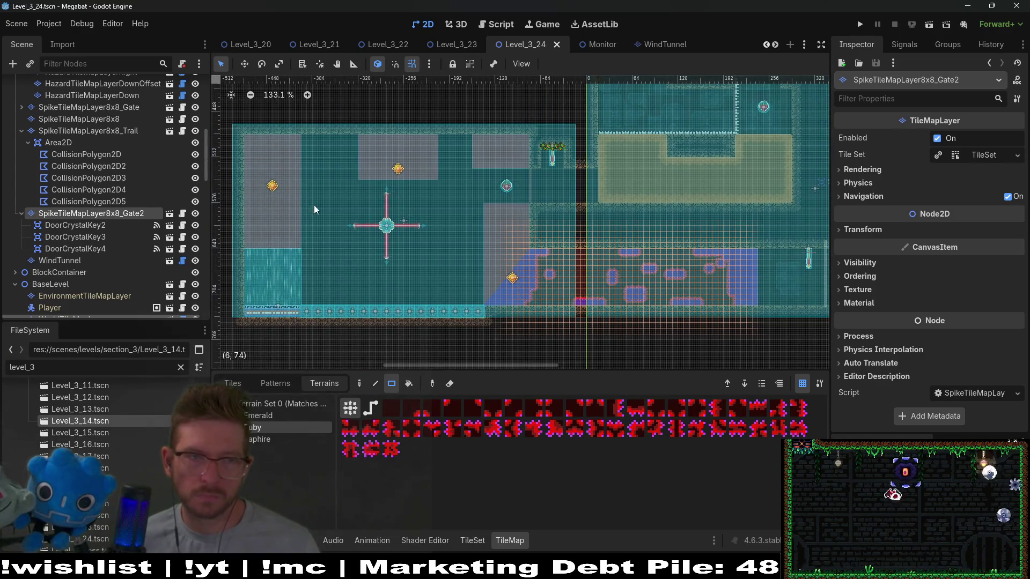
- Choose Emerald terrain on SpikeTileMapLayer8x8 and paint a spike tile on the ledge corner
scroll(77, 168, up, 3)
scroll(114, 176, up, 4)
scroll(102, 190, down, 2)
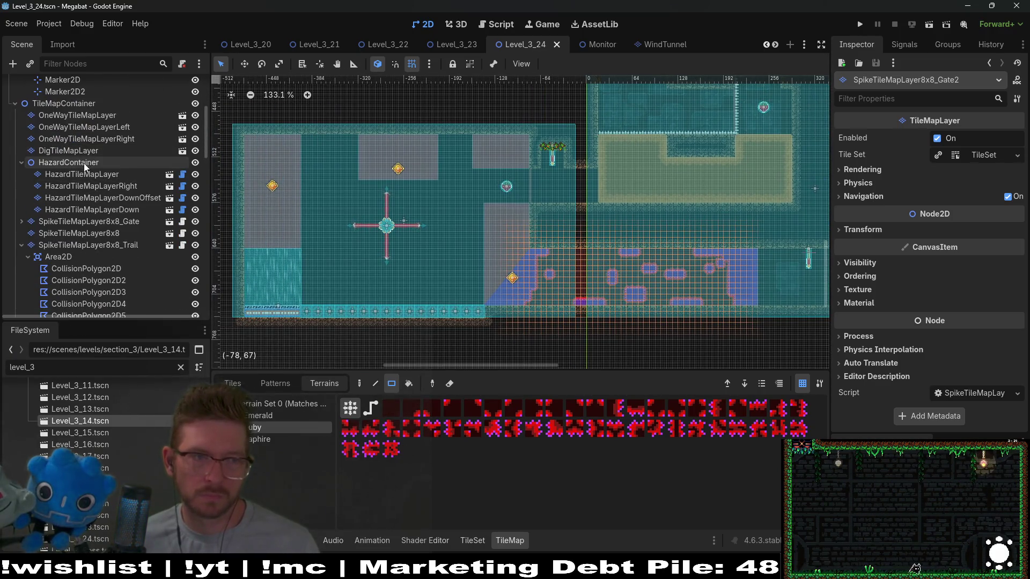
click(79, 233)
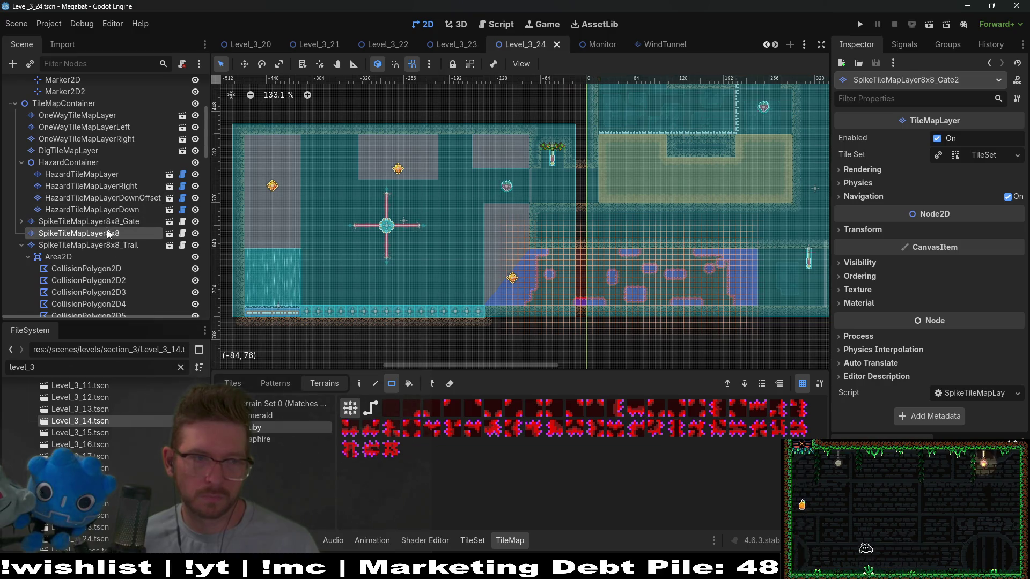
click(273, 416)
scroll(764, 195, up, 4)
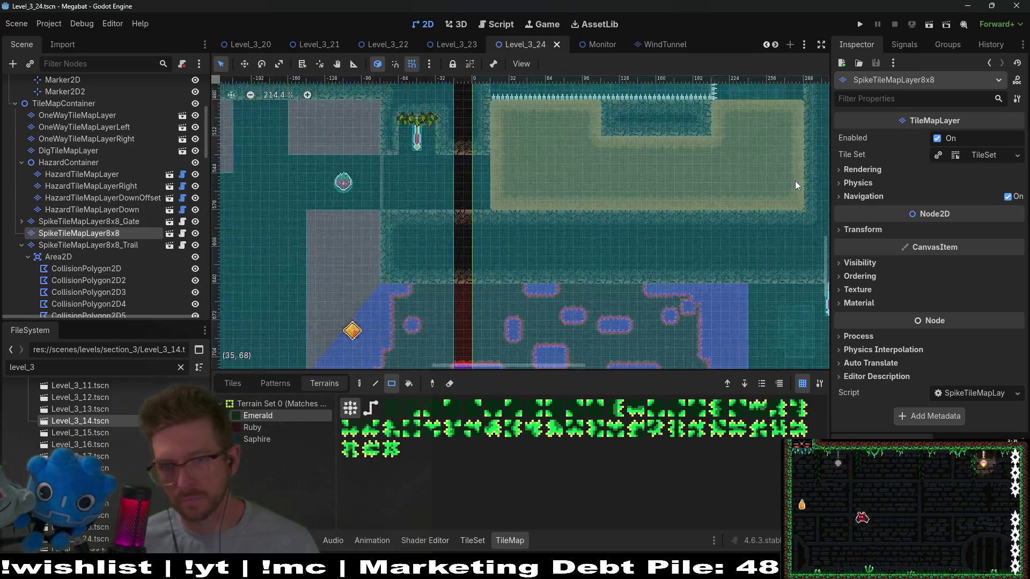
click(615, 246)
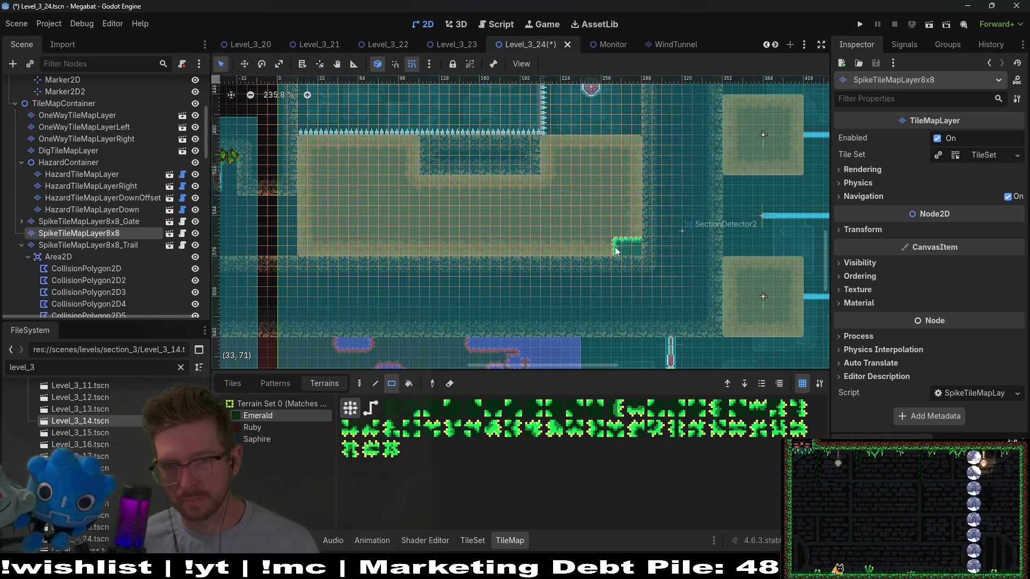
- Paint an emerald spike strip along the underside and edge of the block's notch
scroll(660, 191, up, 3)
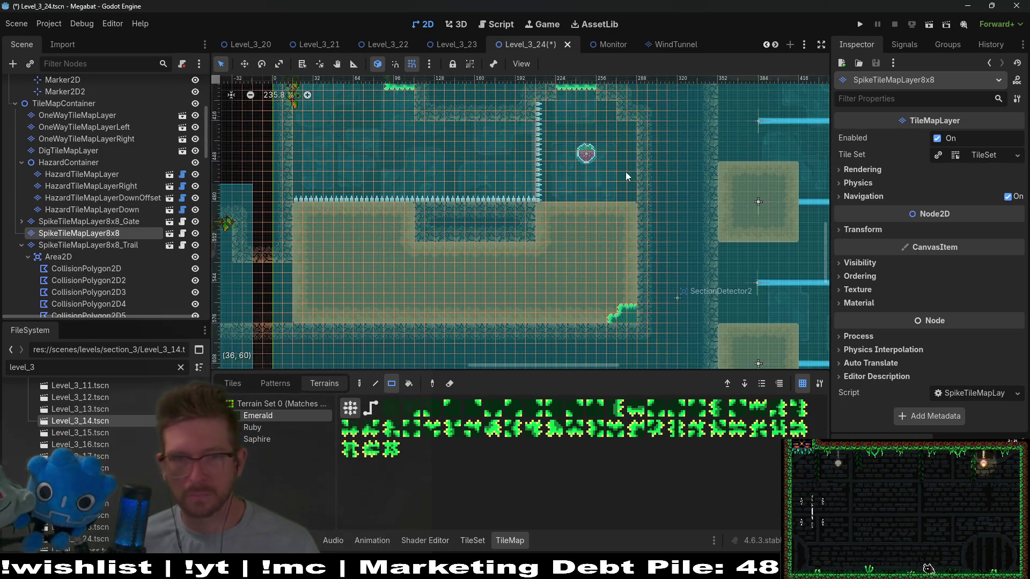
scroll(542, 238, left, 5)
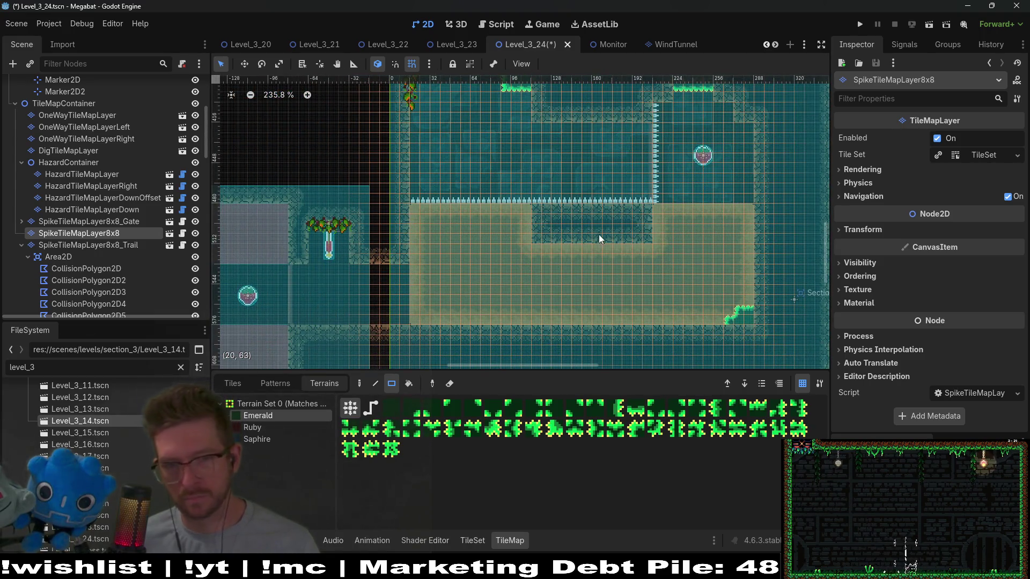
drag(558, 248, 526, 248)
click(516, 247)
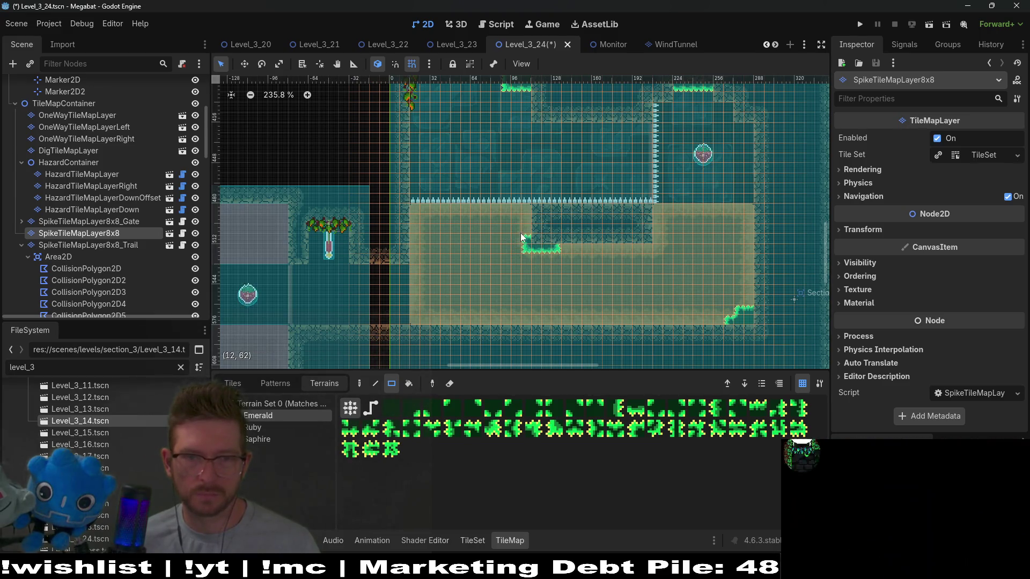
mouse_move(623, 262)
mouse_down()
mouse_move(573, 242)
mouse_move(549, 246)
mouse_move(635, 256)
mouse_up()
- Paint an emerald spike strip along the block's lower edge
scroll(662, 250, right, 2)
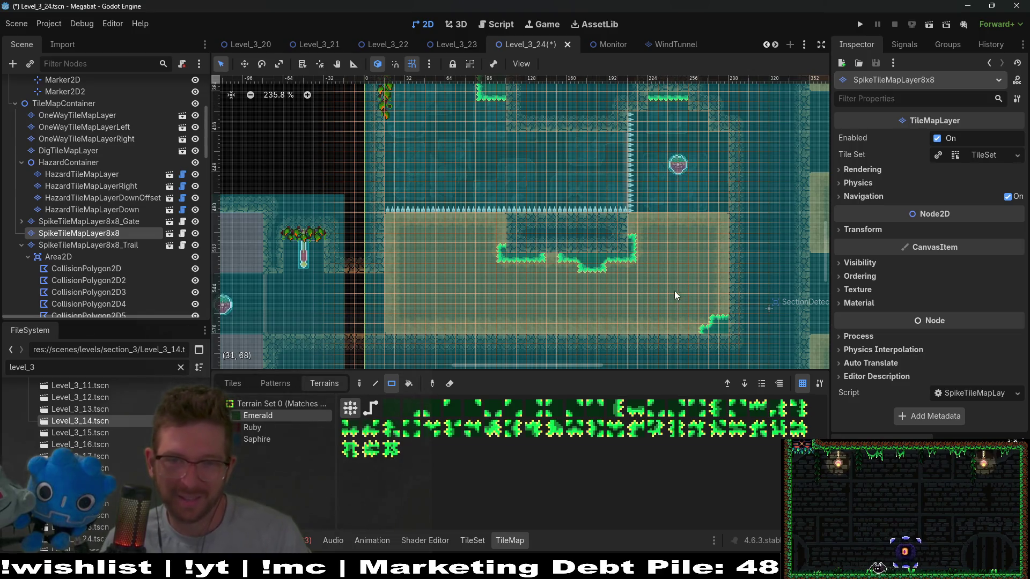
scroll(651, 248, down, 5)
scroll(579, 268, up, 6)
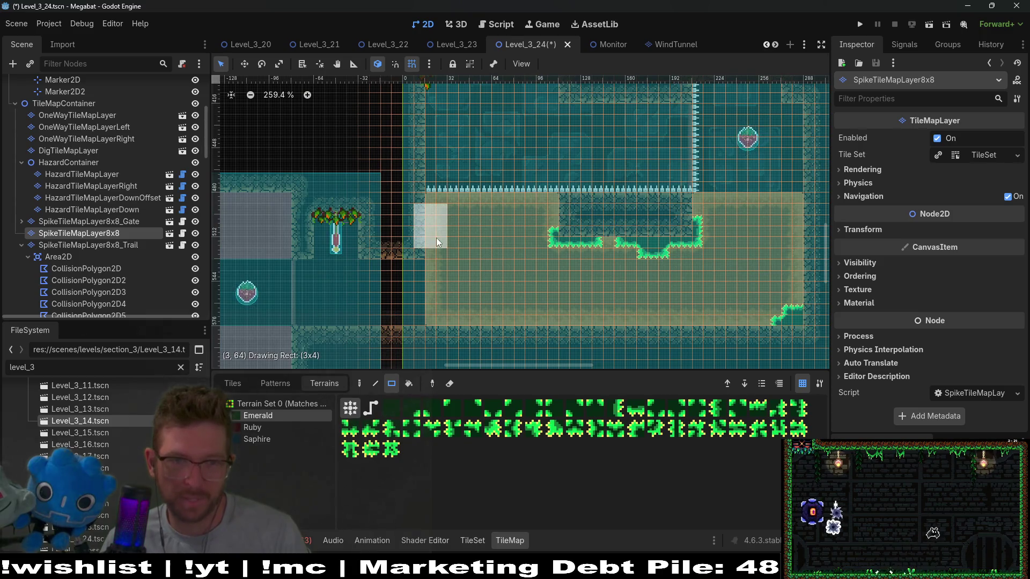
scroll(568, 233, down, 4)
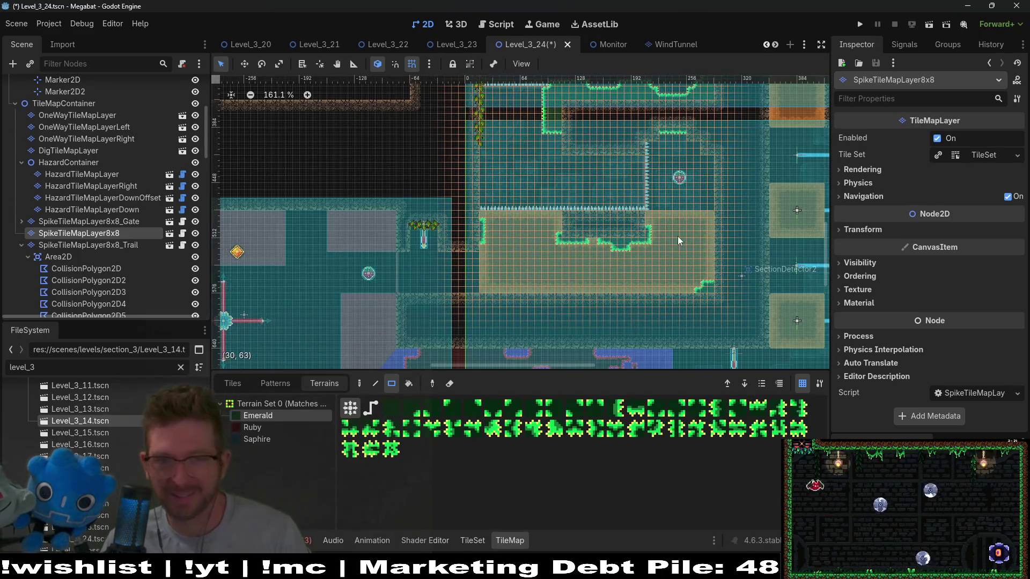
scroll(552, 296, up, 5)
drag(565, 285, 600, 295)
- Bring the room's right-hand wall into view and save the level
scroll(738, 282, down, 3)
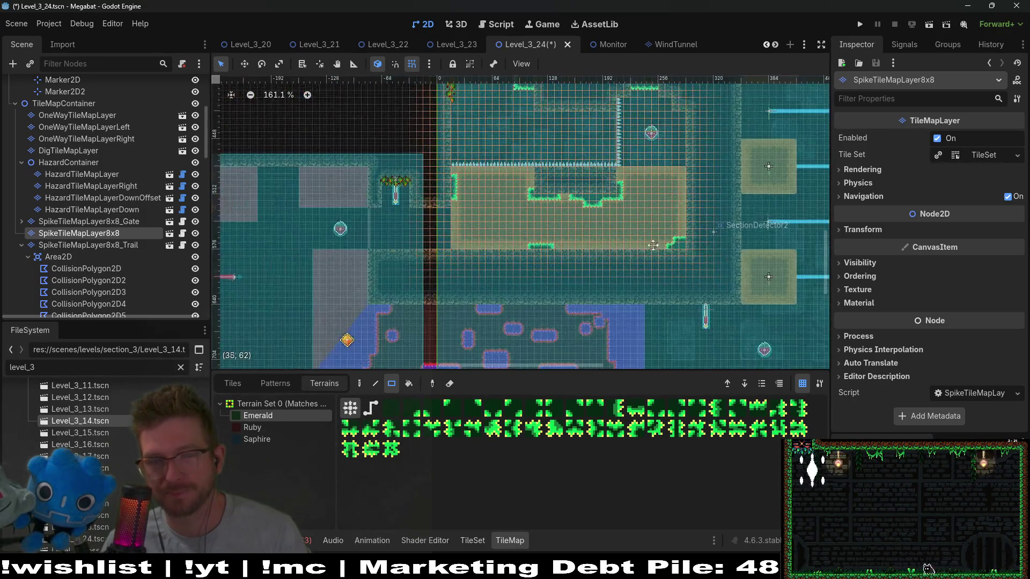
drag(653, 245, 613, 285)
drag(661, 211, 613, 288)
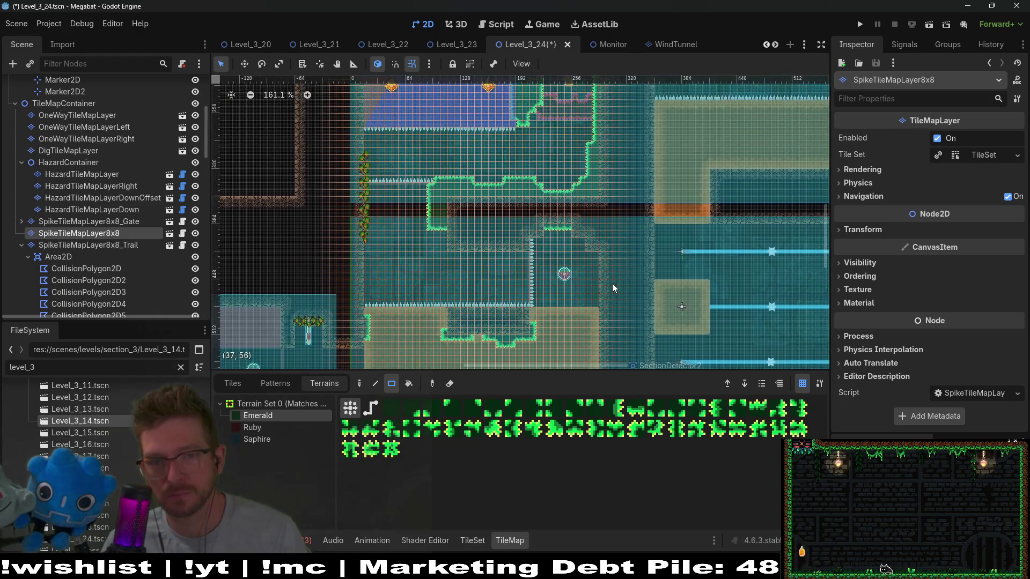
scroll(613, 288, up, 5)
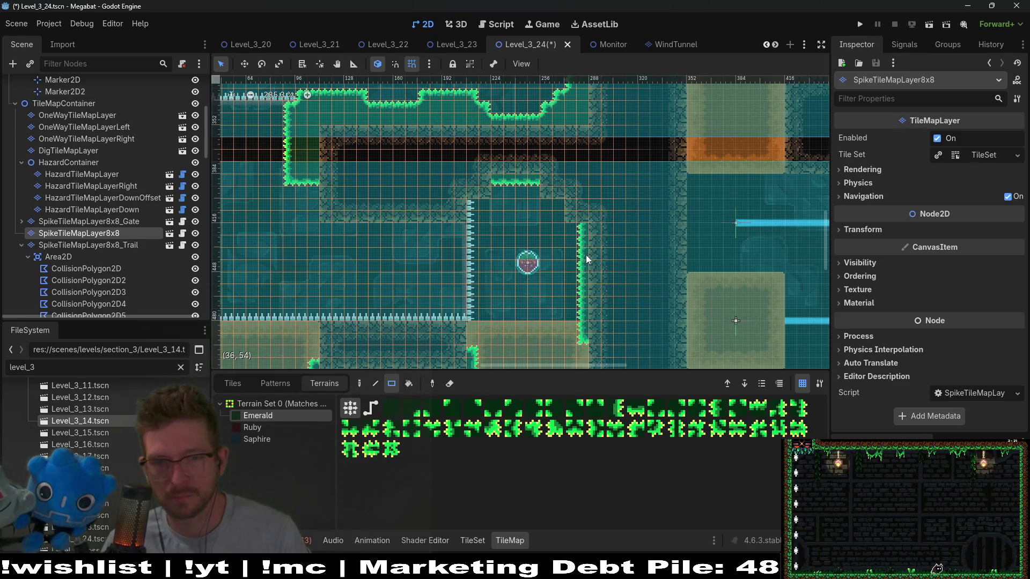
scroll(616, 314, down, 3)
scroll(670, 240, left, 2)
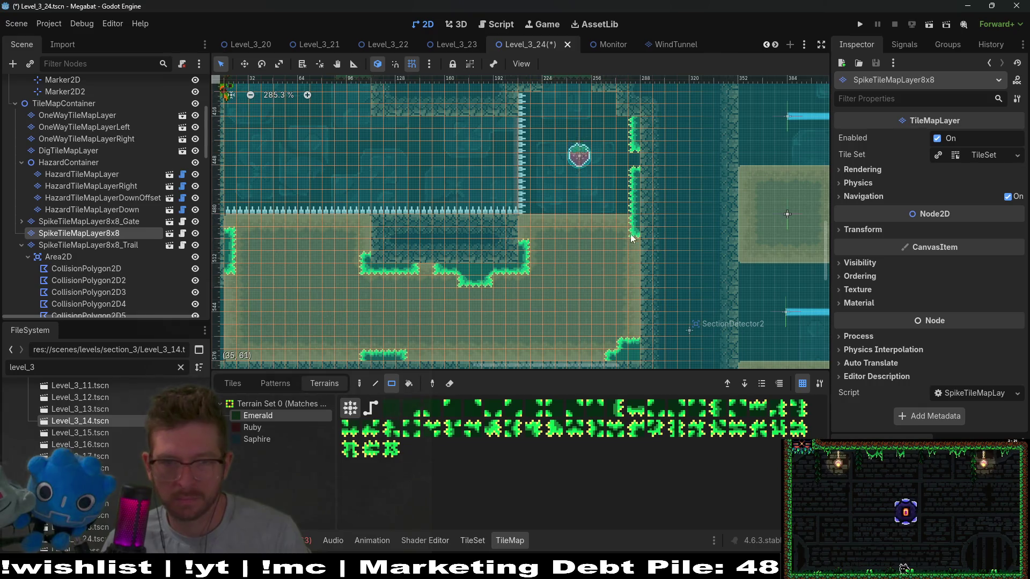
scroll(658, 245, down, 3)
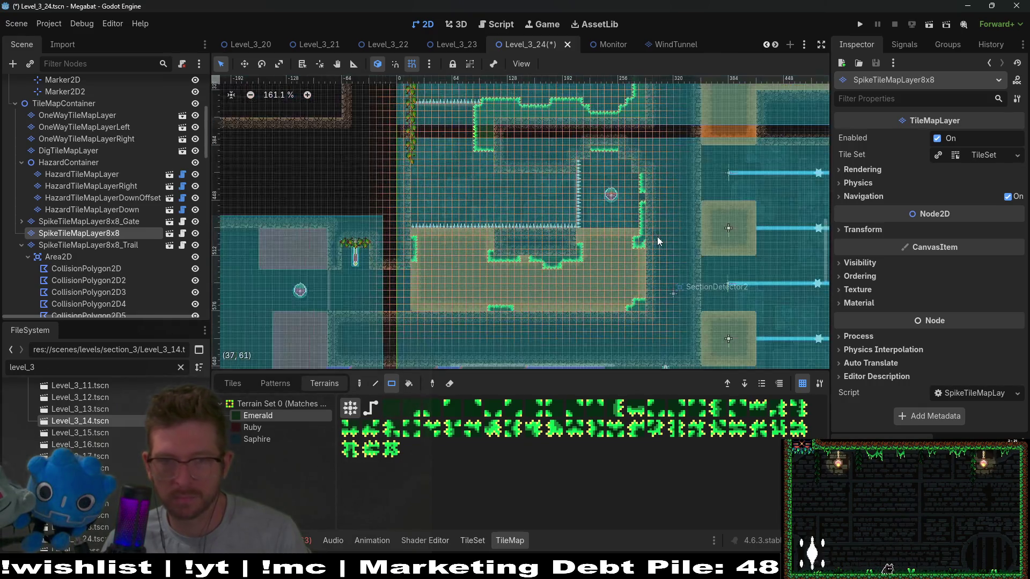
key(ctrl+s)
- Paint emerald spike terrain in the western room's top corner
scroll(722, 236, right, 3)
scroll(722, 236, down, 1)
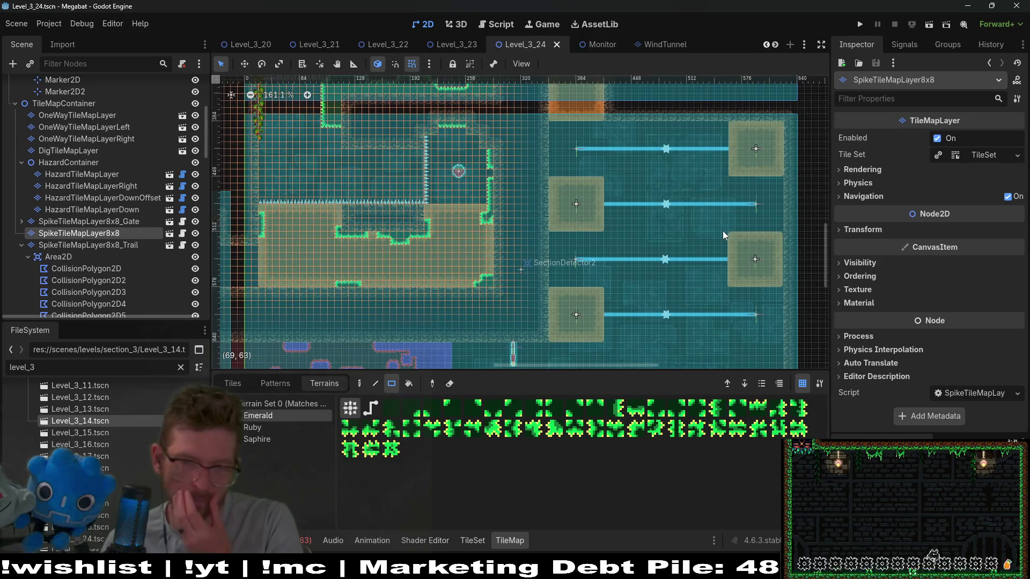
scroll(697, 179, down, 2)
scroll(697, 197, up, 4)
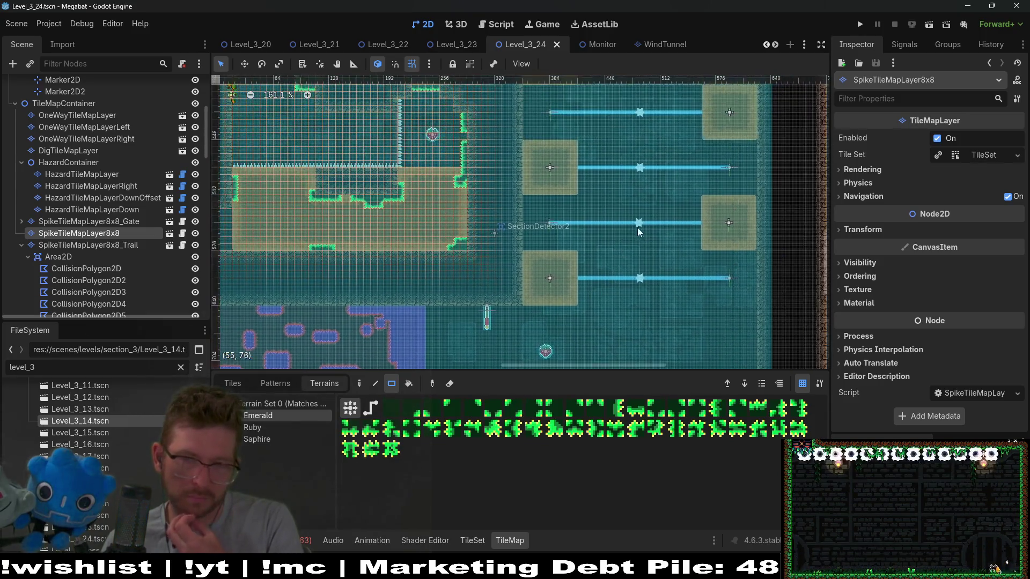
scroll(641, 294, right, 2)
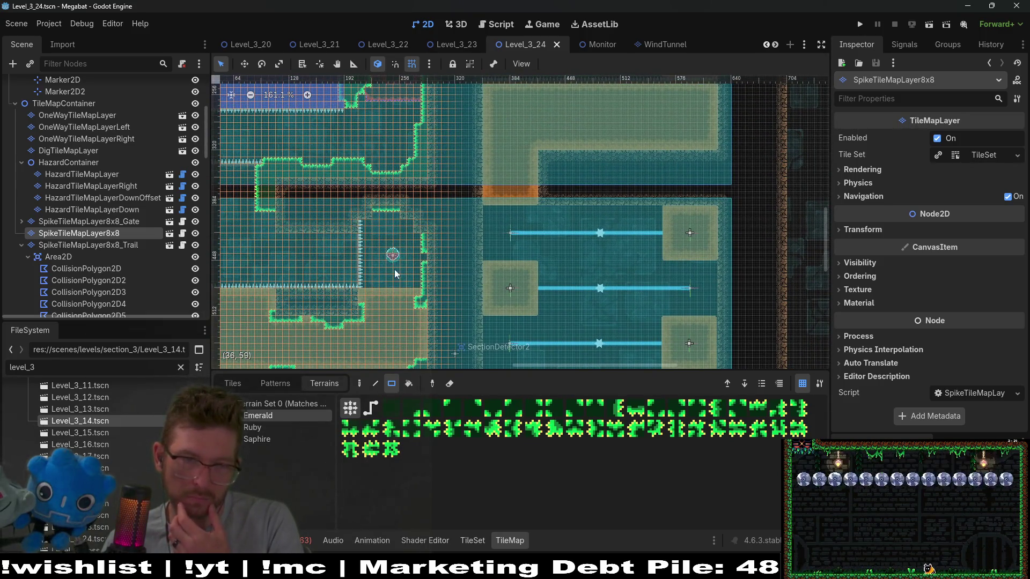
scroll(642, 294, down, 2)
scroll(612, 300, left, 5)
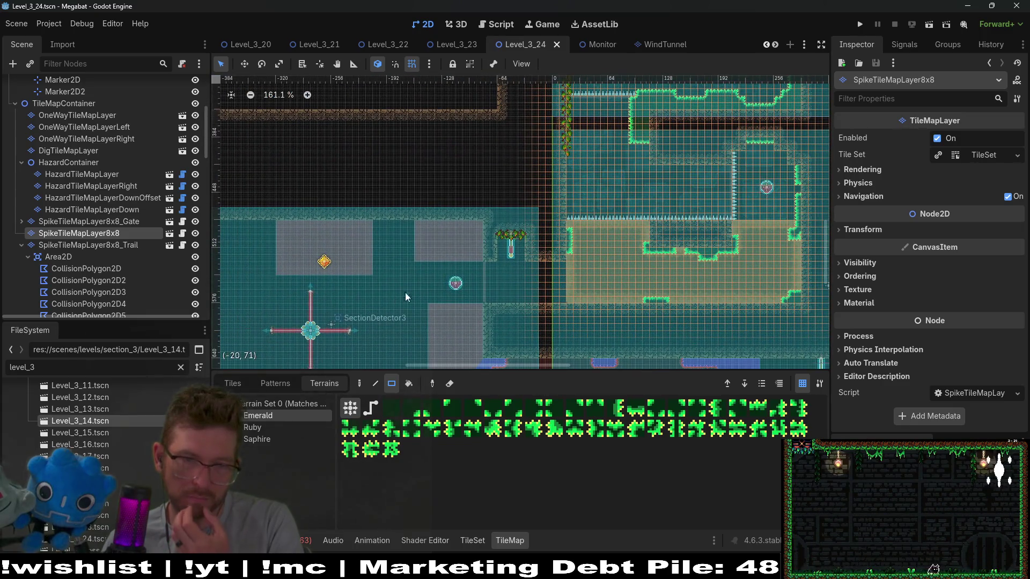
scroll(406, 297, down, 1)
scroll(448, 245, left, 4)
scroll(404, 160, up, 3)
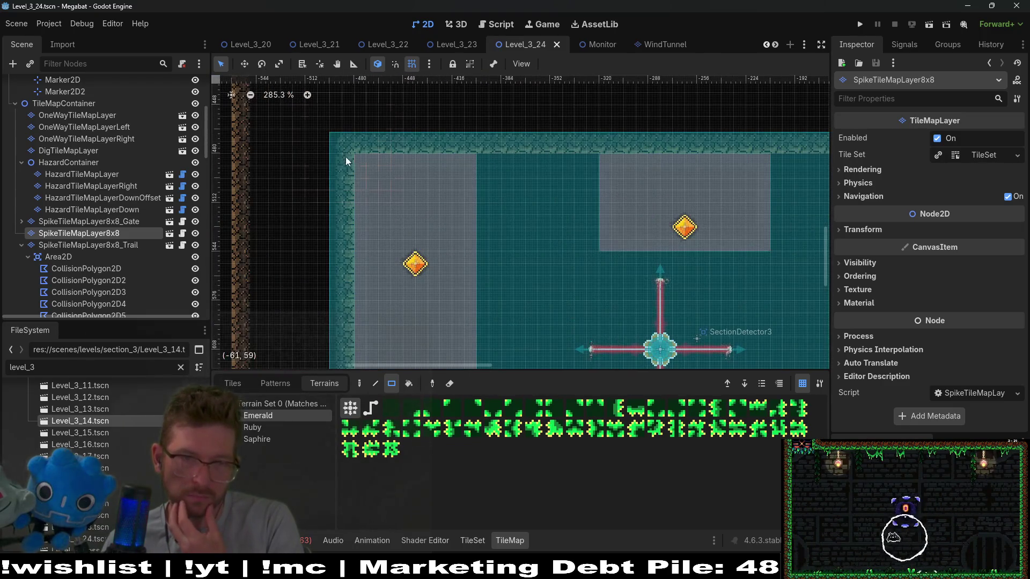
drag(369, 178, 369, 178)
- Draw a small floating emerald spike clump in the western cross-laser room
scroll(436, 229, down, 2)
scroll(481, 166, left, 1)
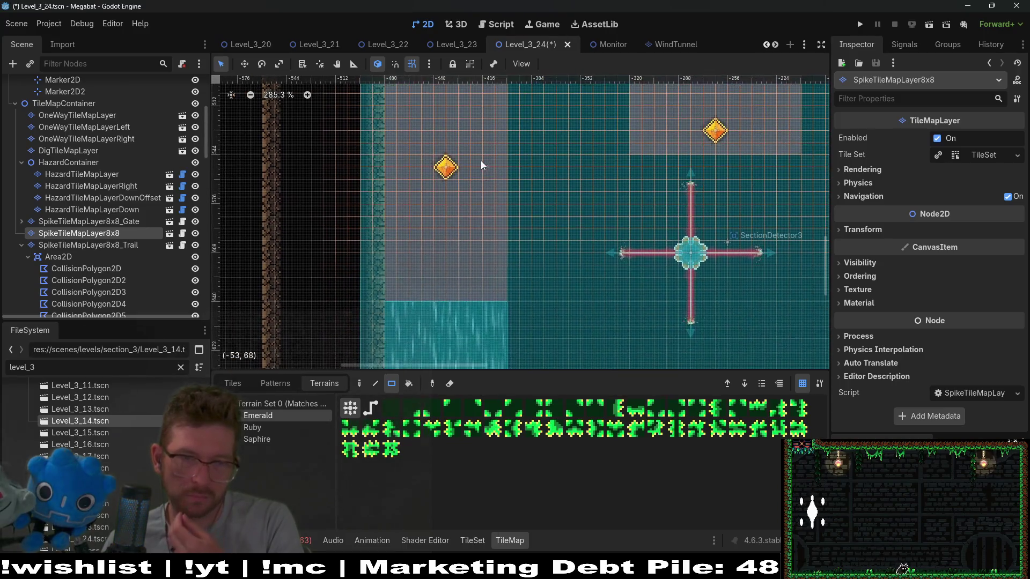
scroll(524, 315, down, 3)
scroll(568, 159, right, 7)
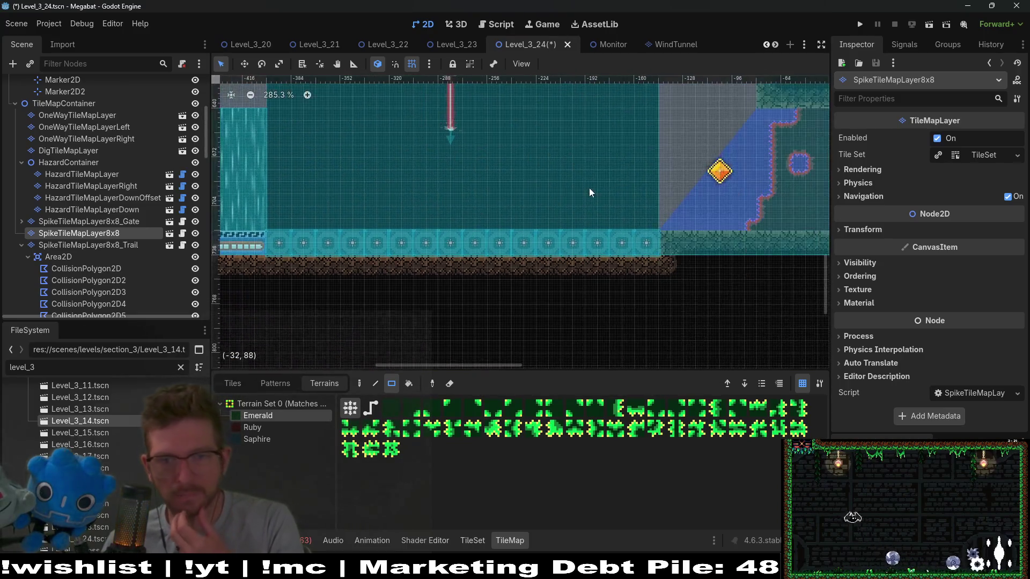
scroll(568, 160, up, 5)
scroll(515, 227, left, 1)
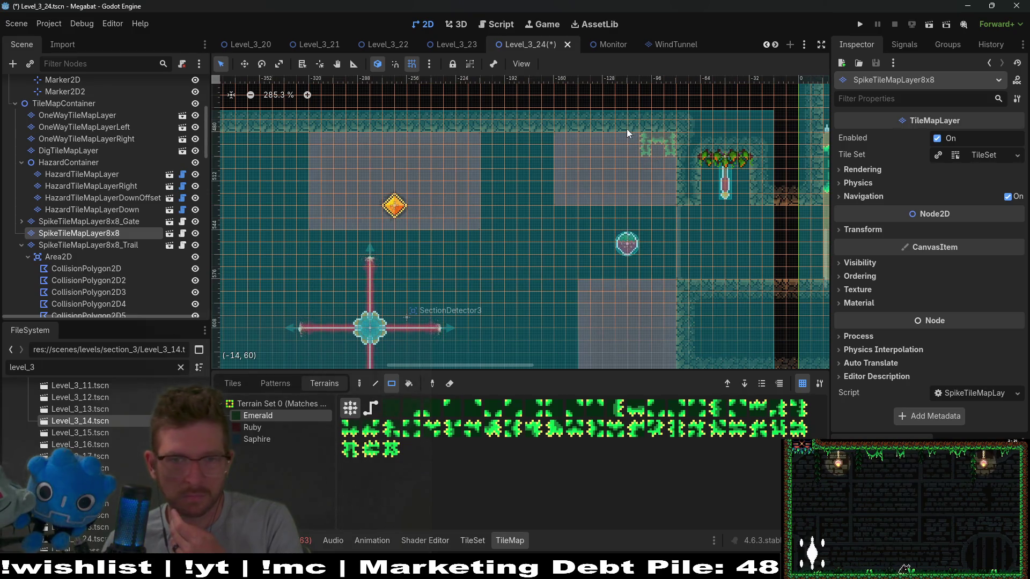
scroll(568, 189, up, 2)
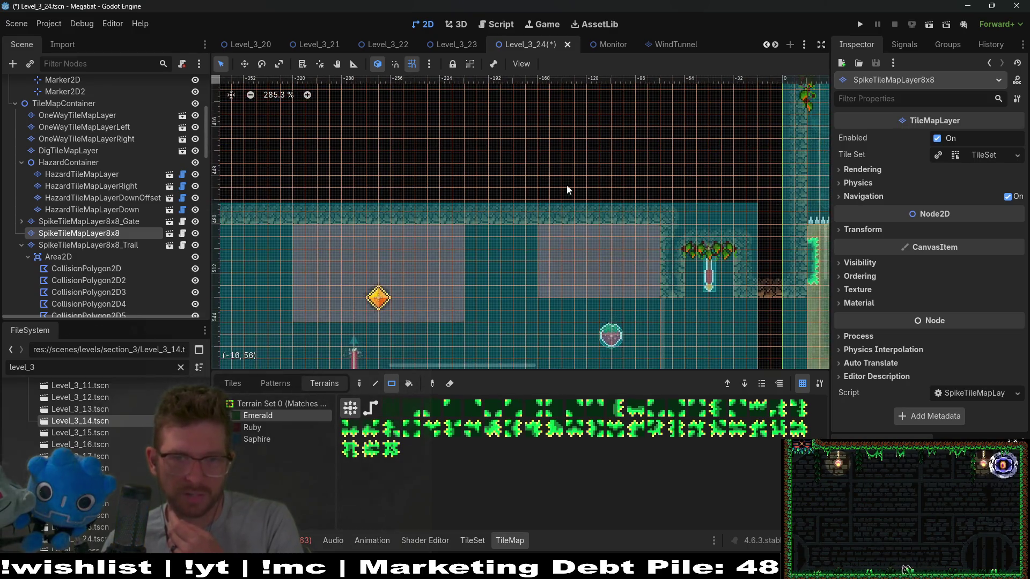
scroll(434, 206, down, 1)
scroll(548, 216, left, 4)
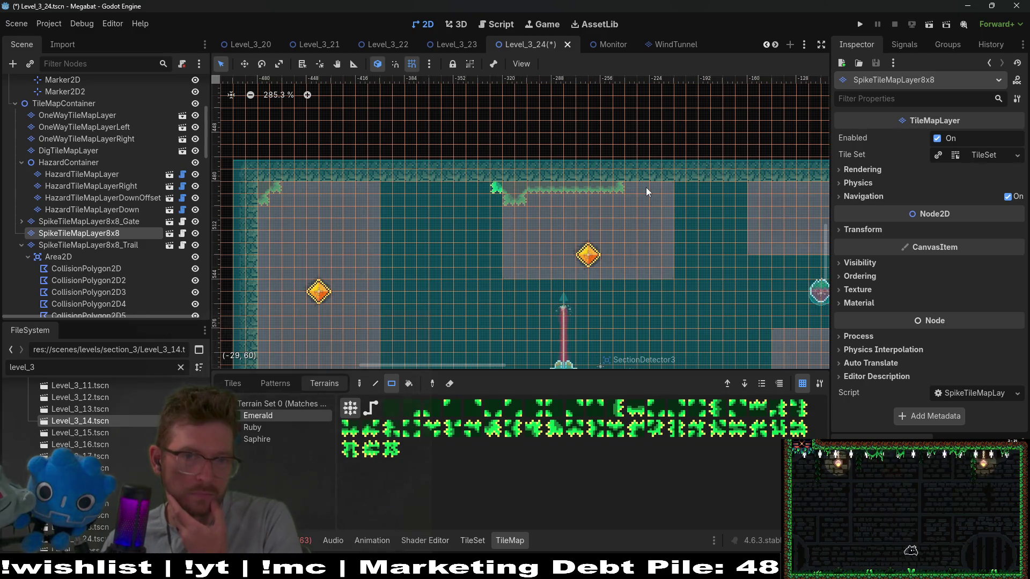
scroll(594, 181, down, 8)
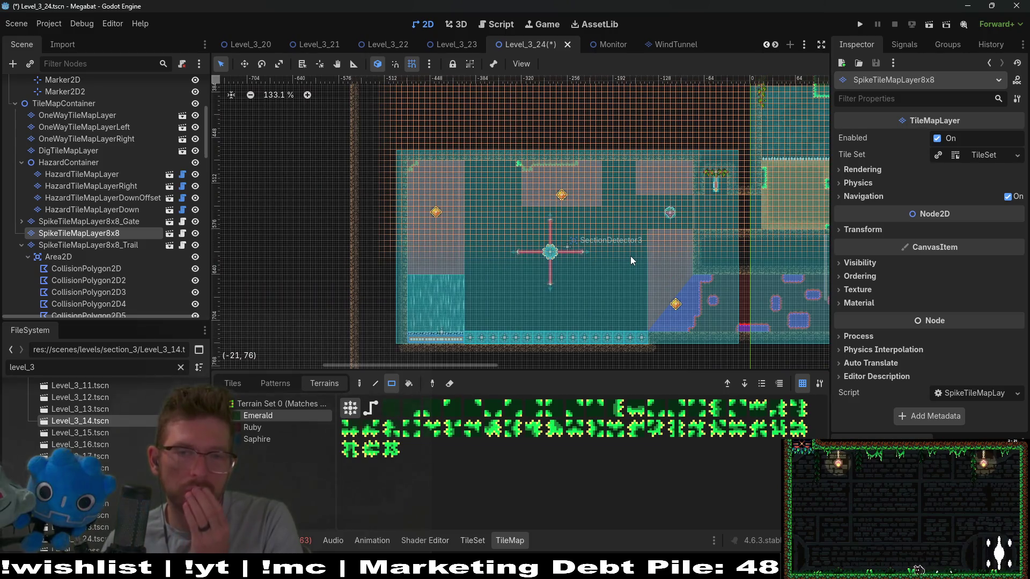
scroll(612, 209, up, 8)
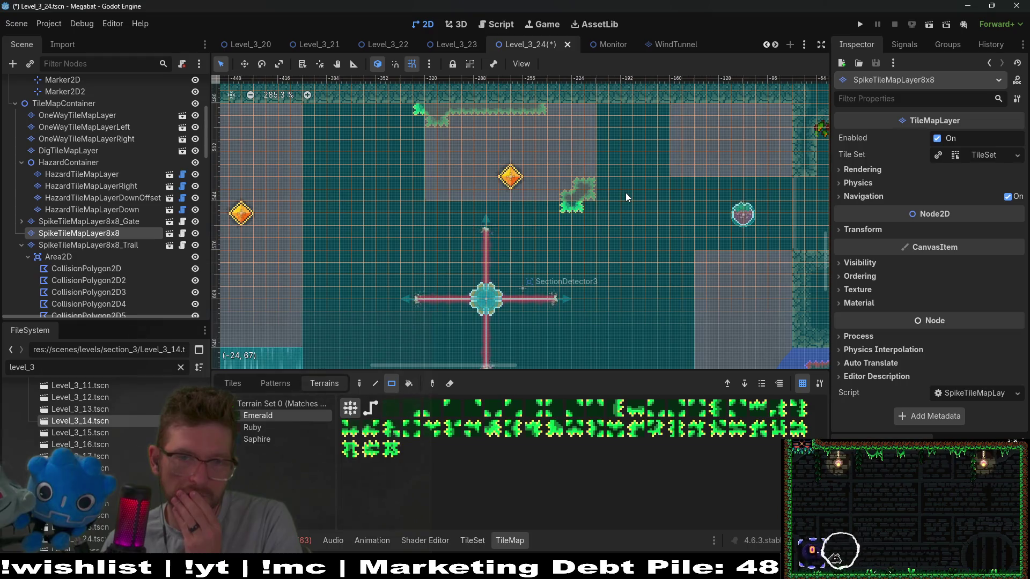
scroll(625, 192, down, 5)
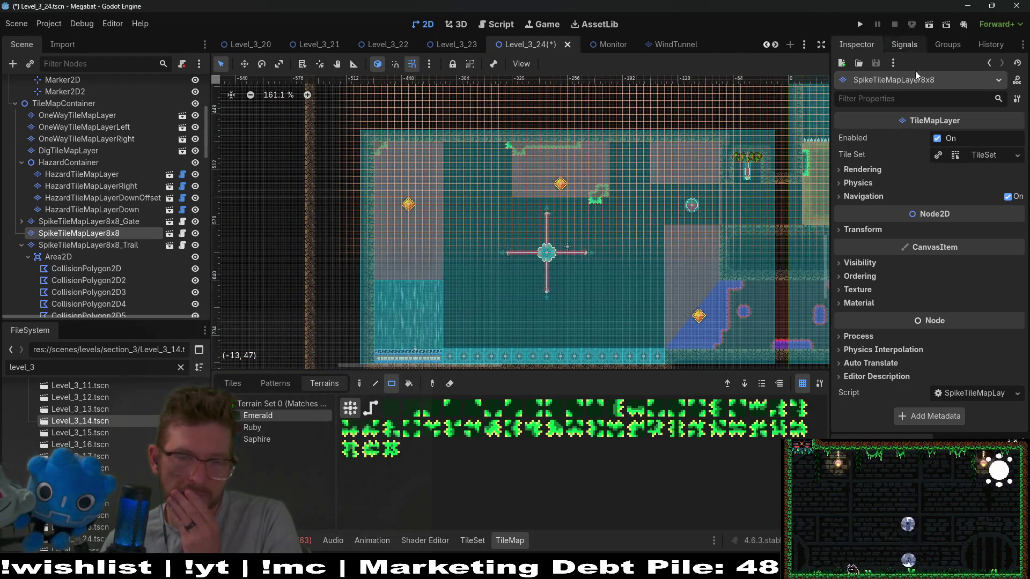
scroll(597, 199, up, 3)
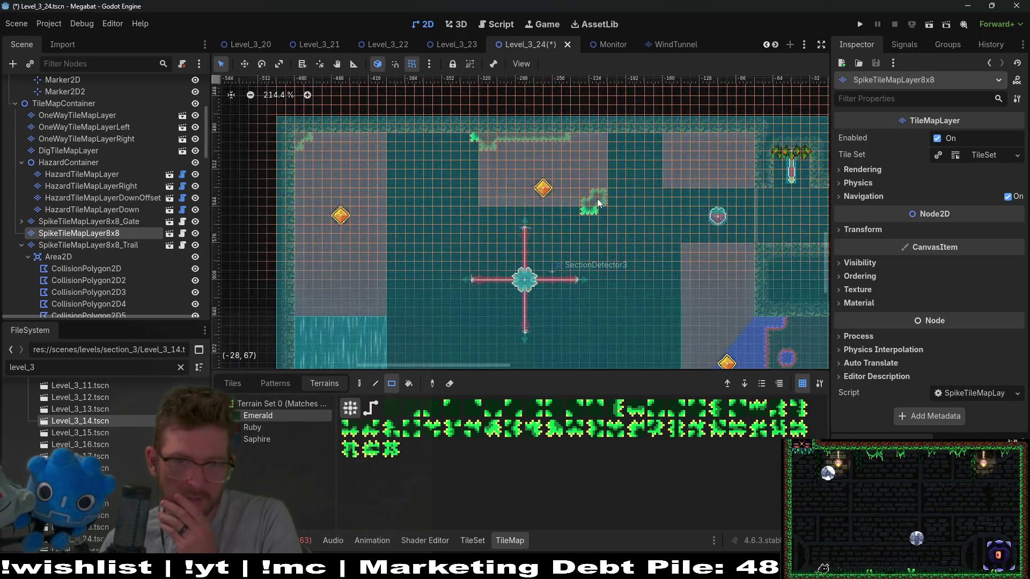
scroll(615, 194, up, 2)
drag(615, 195, 631, 199)
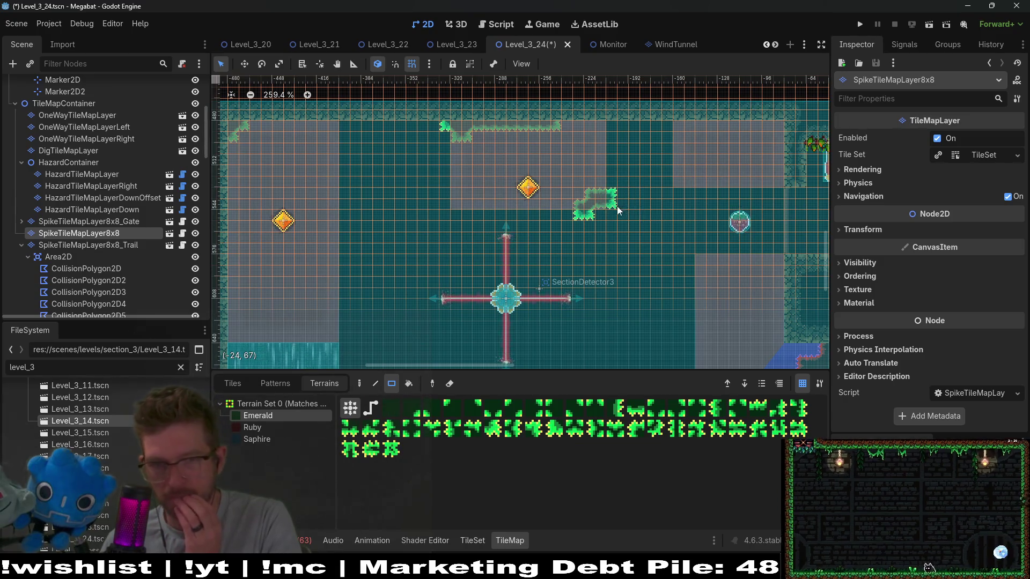
- Run the project to save and playtest the level
scroll(612, 207, up, 4)
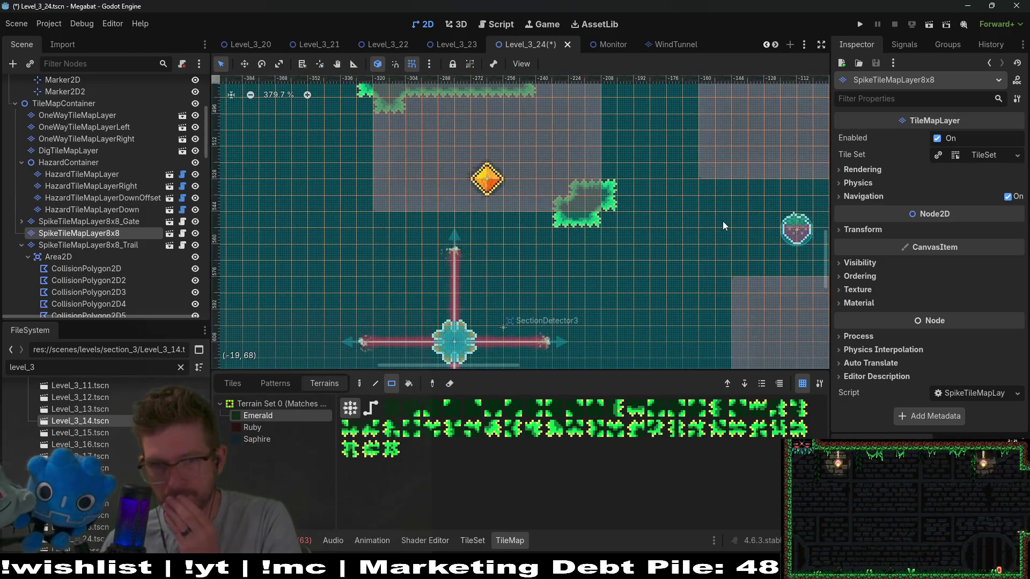
scroll(723, 221, down, 6)
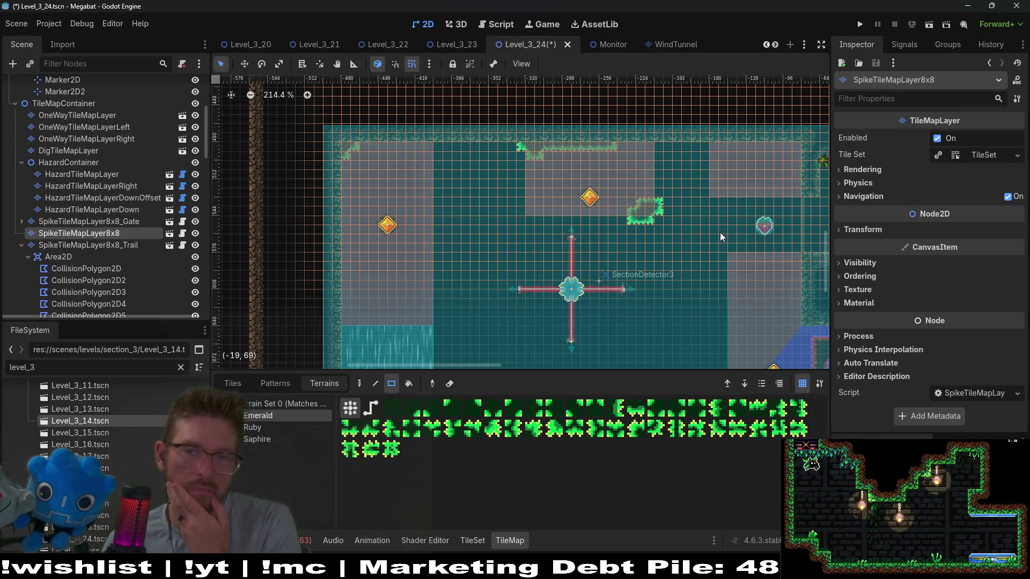
mouse_move(724, 234)
mouse_down()
mouse_move(731, 145)
mouse_move(676, 193)
mouse_up()
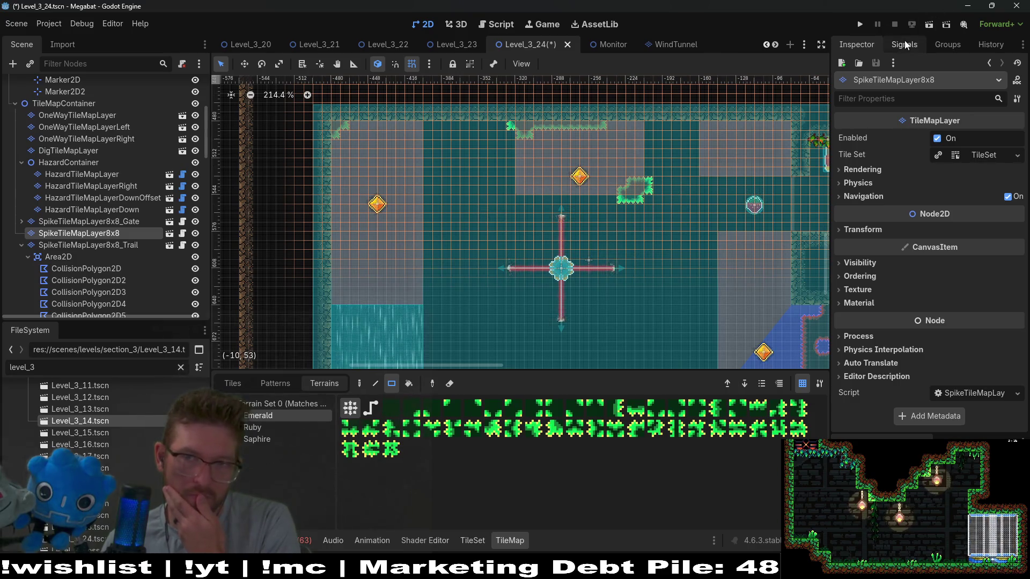
click(928, 24)
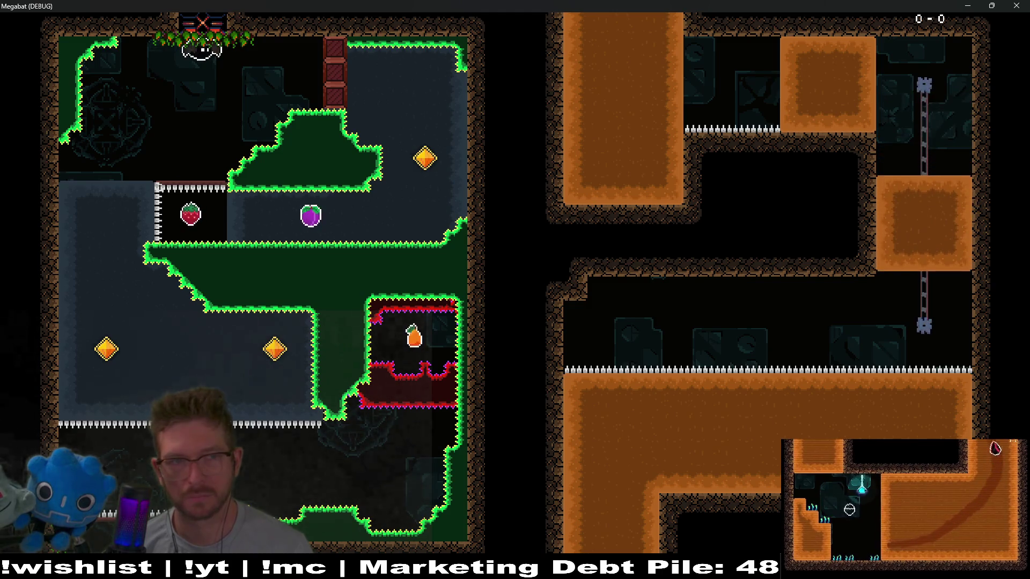
- Launch the bat with Space and fly it to the laser-room checkpoint flag
key(space)
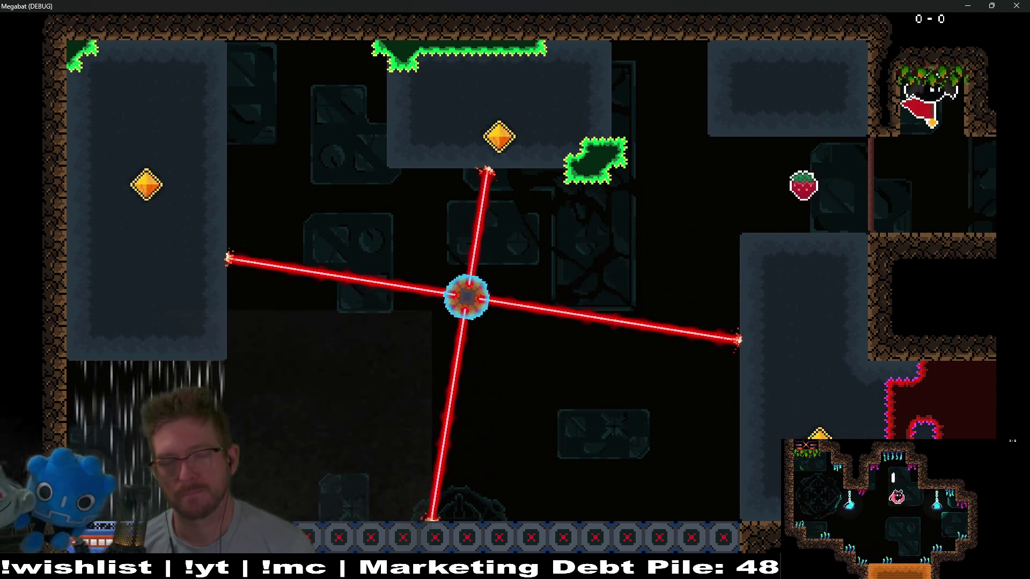
- Fly the bat down the right shaft, left along the bottom, up the left column and right
key(Left)
key(Down)
key(Left)
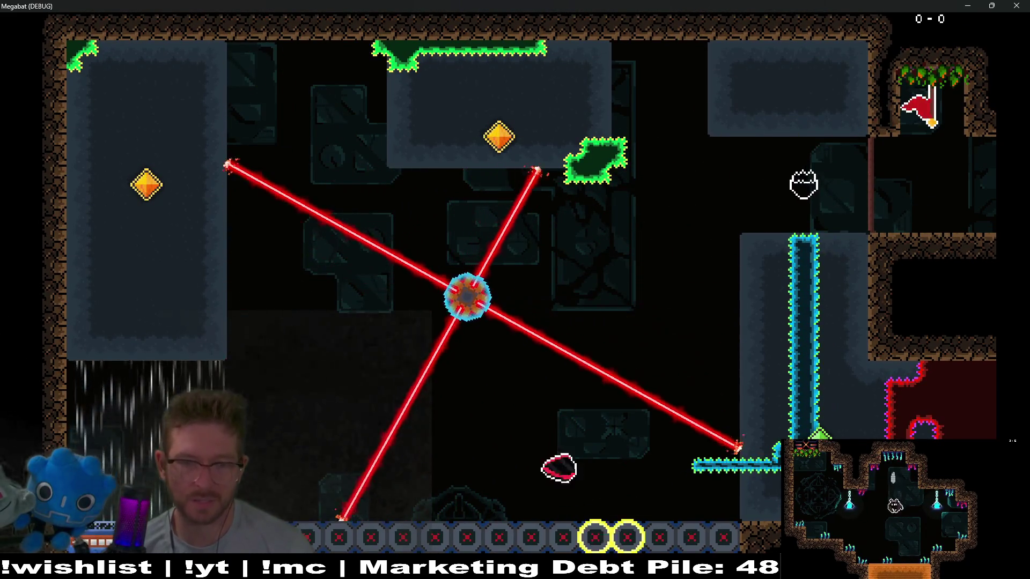
key(Up)
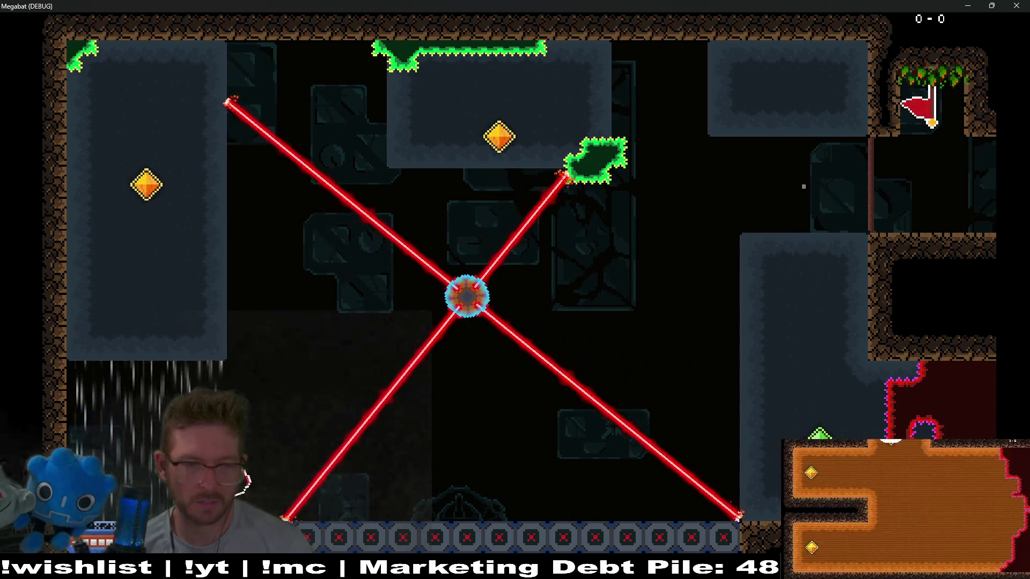
key(Up)
key(Right)
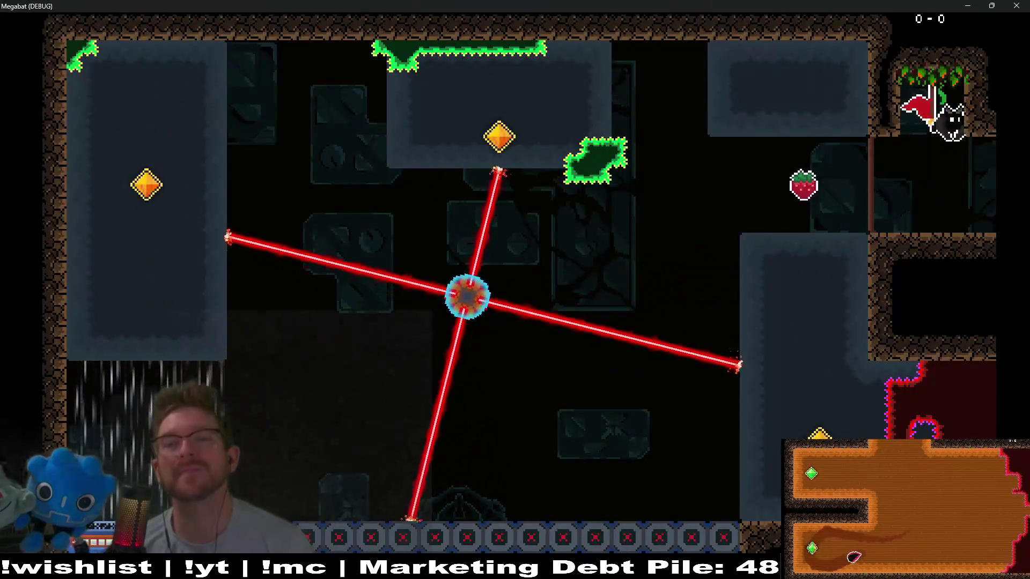
- Grab the strawberry, loop around the pillars, collect the middle green gem and exit downward
key(Left)
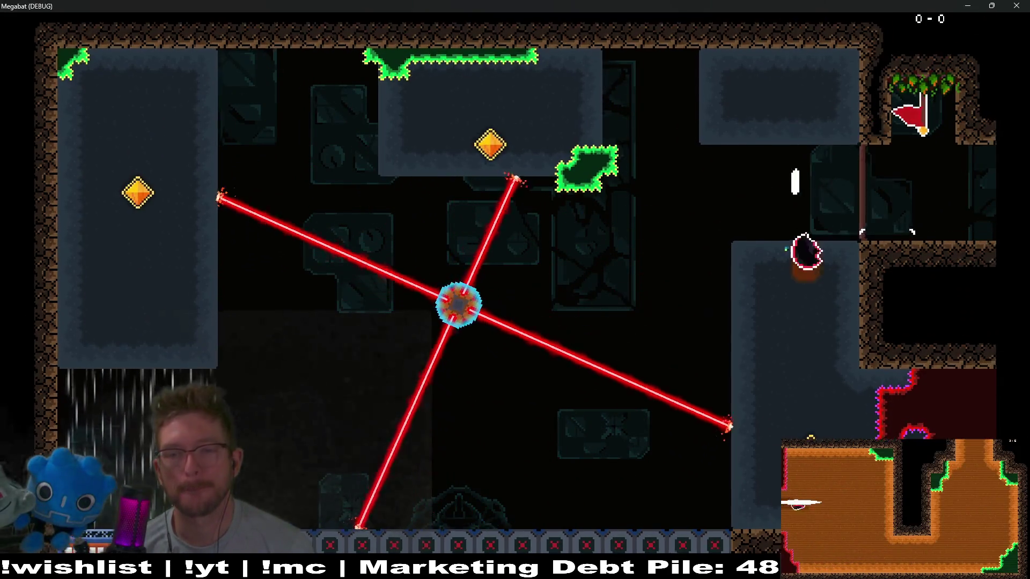
key(Down)
key(Left)
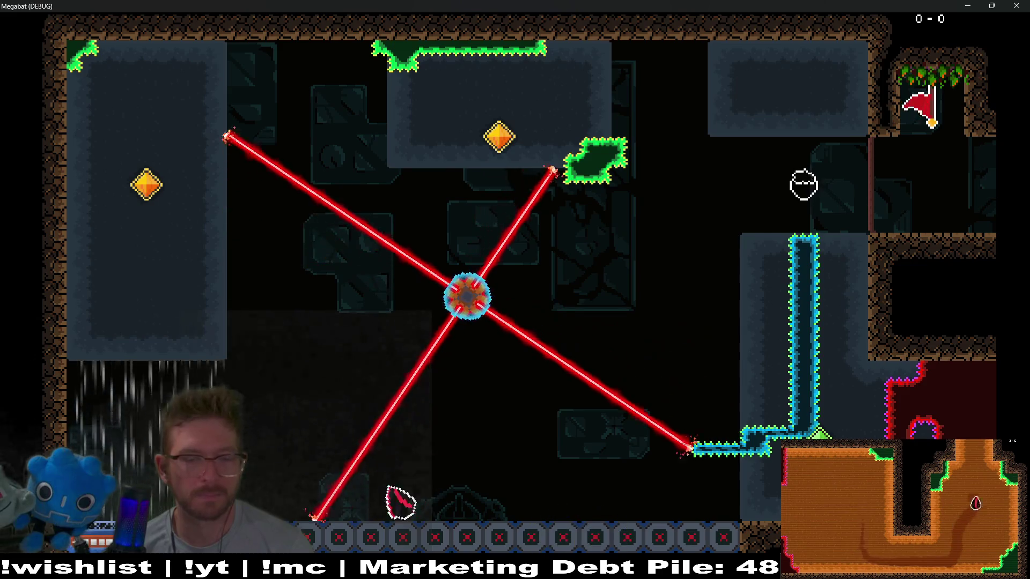
key(Up)
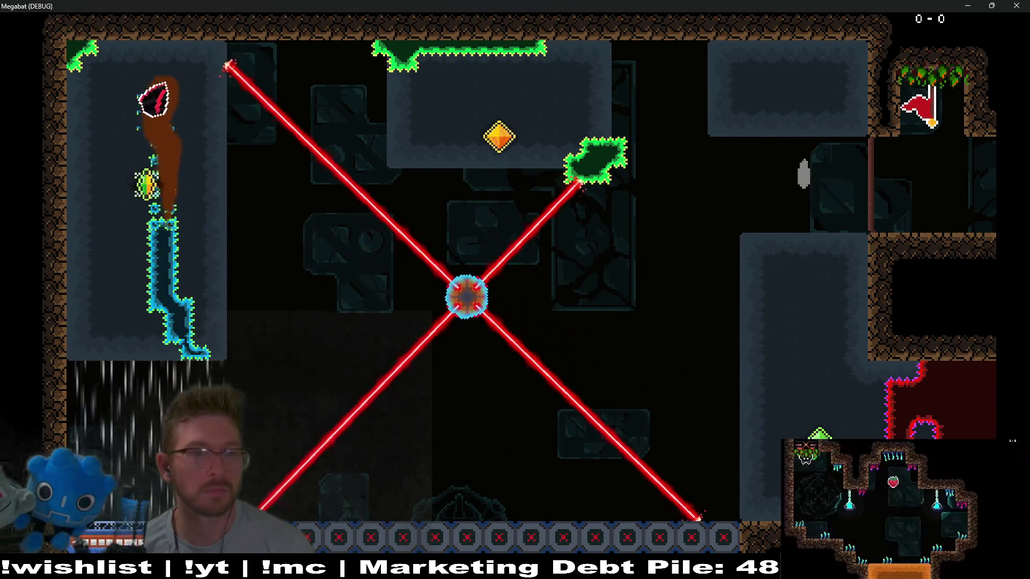
key(Right)
key(Up)
key(Down)
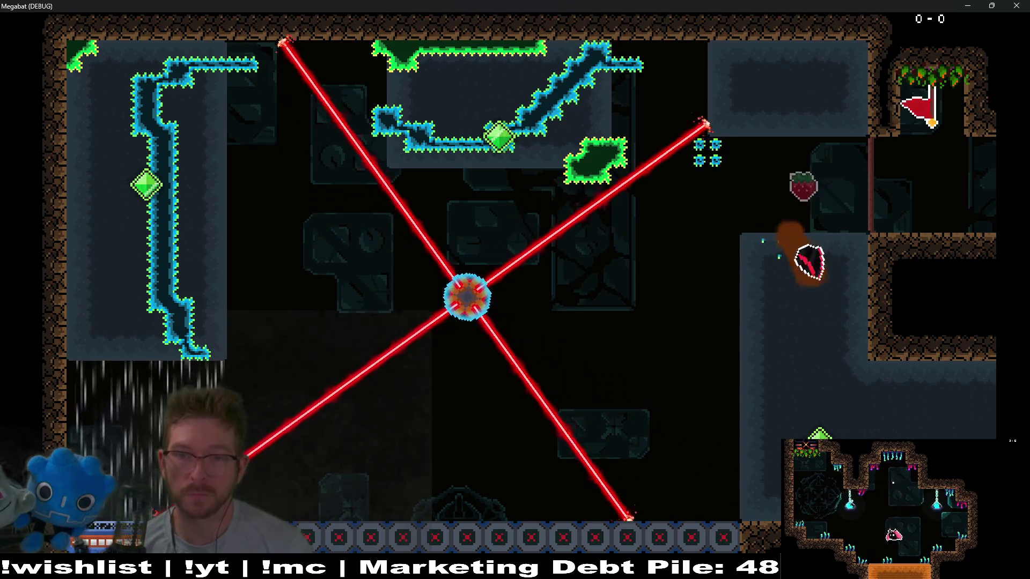
key(Right)
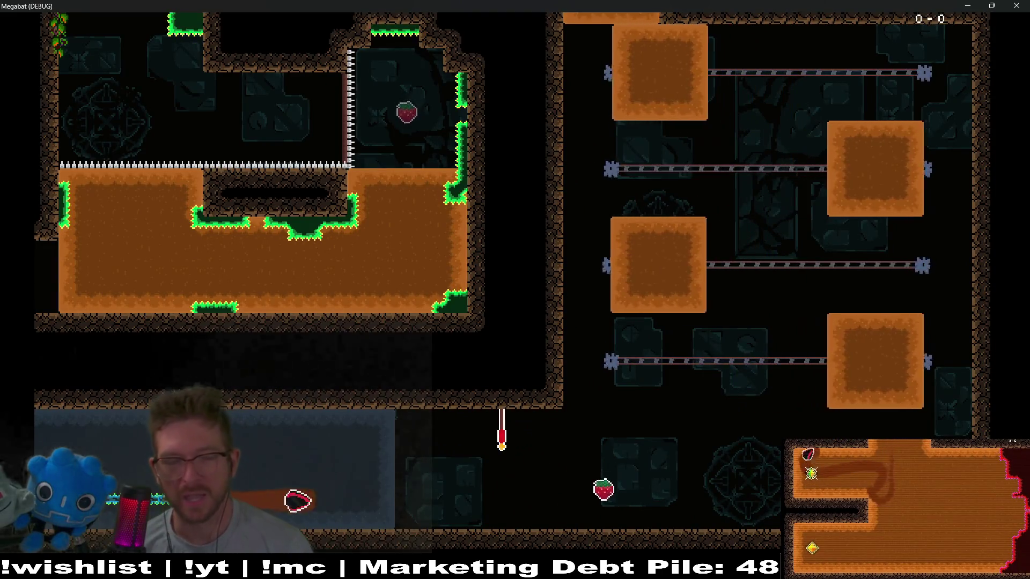
- Fly the bat past the checkpoint flag and grab the strawberry in the sliding-block room
key(Up)
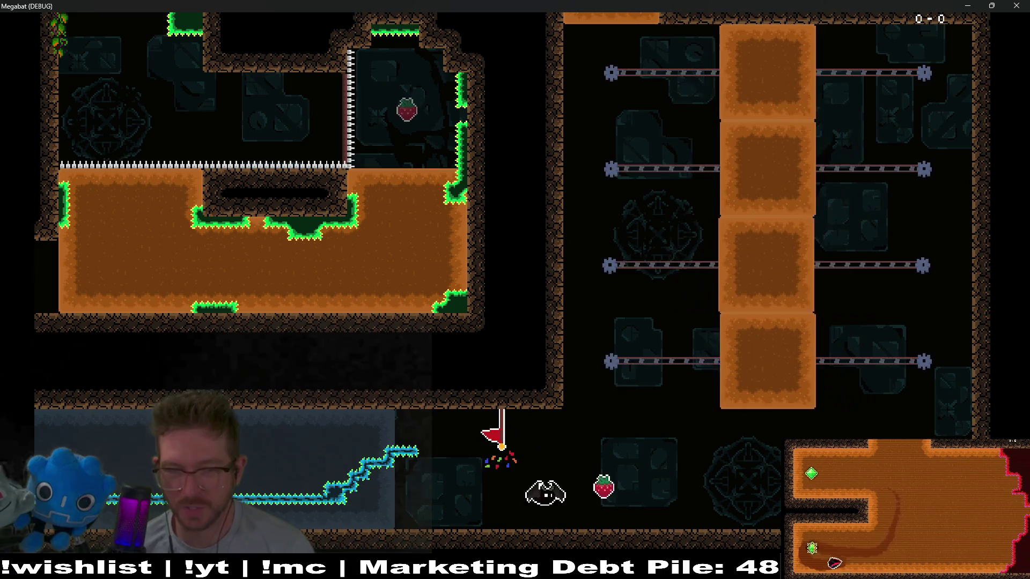
key(Right)
key(Up)
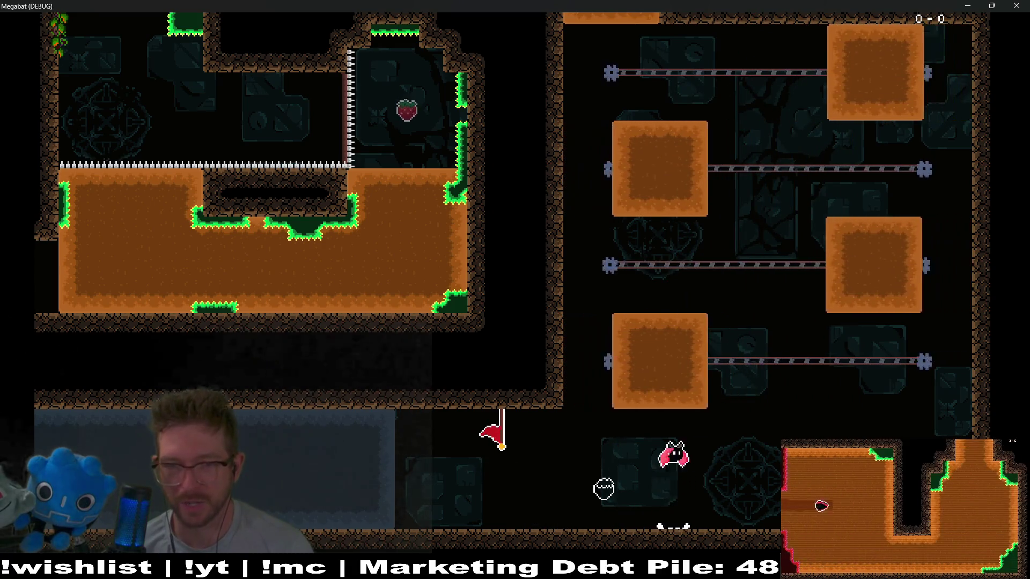
key(Down)
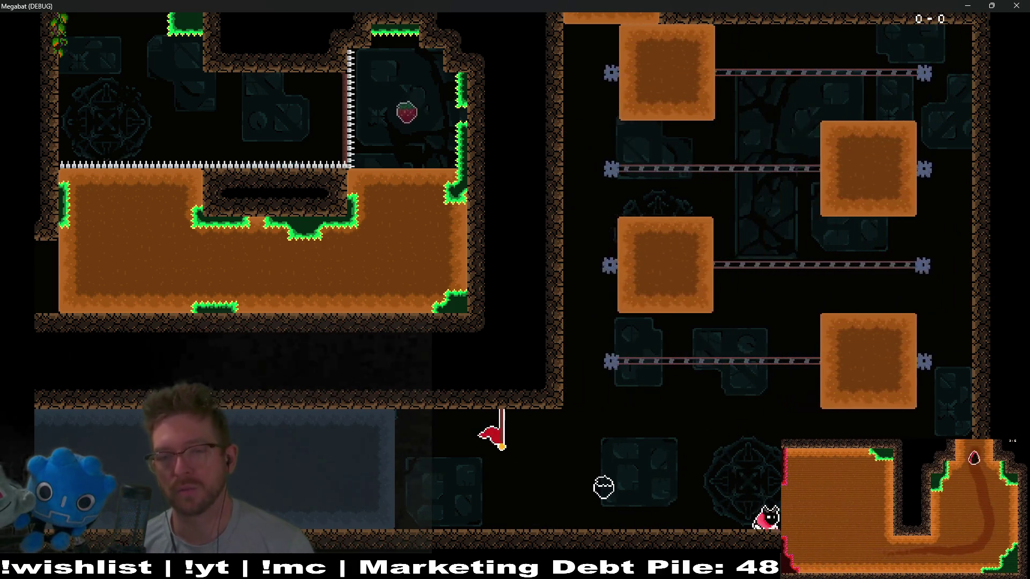
key(Left)
- Climb up through the sliding orange blocks and ride one into the next room
key(Up)
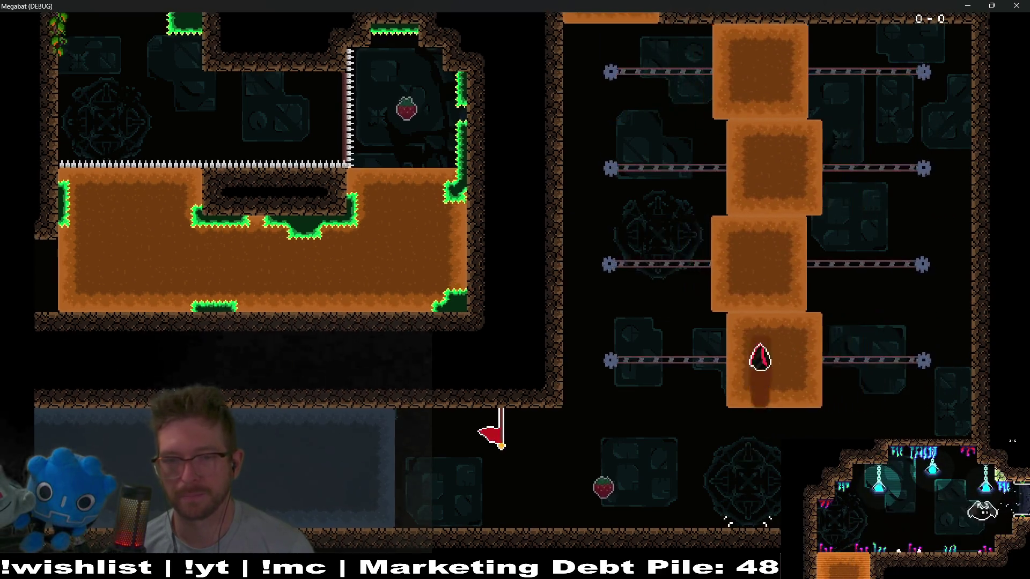
key(Down)
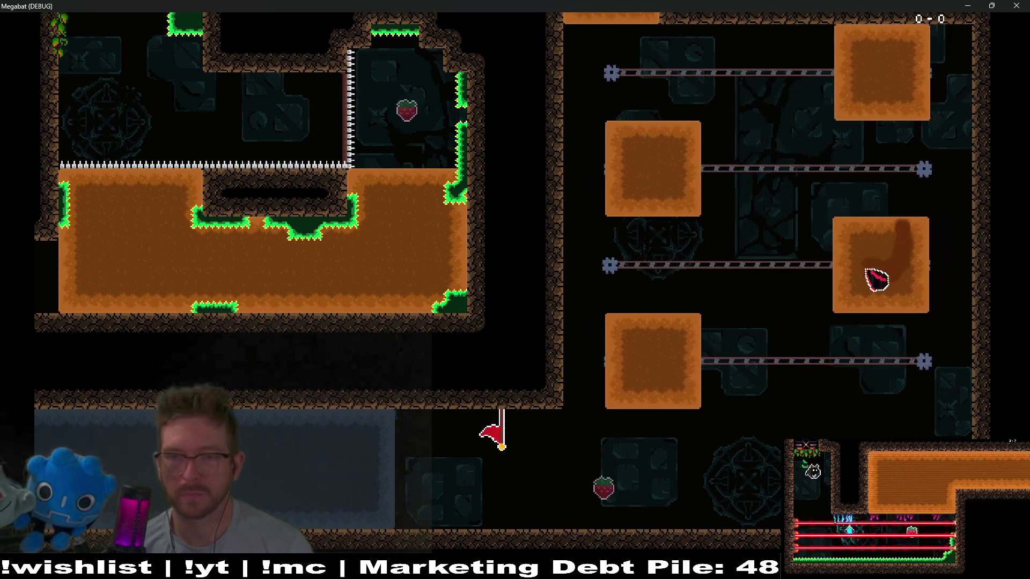
key(Up)
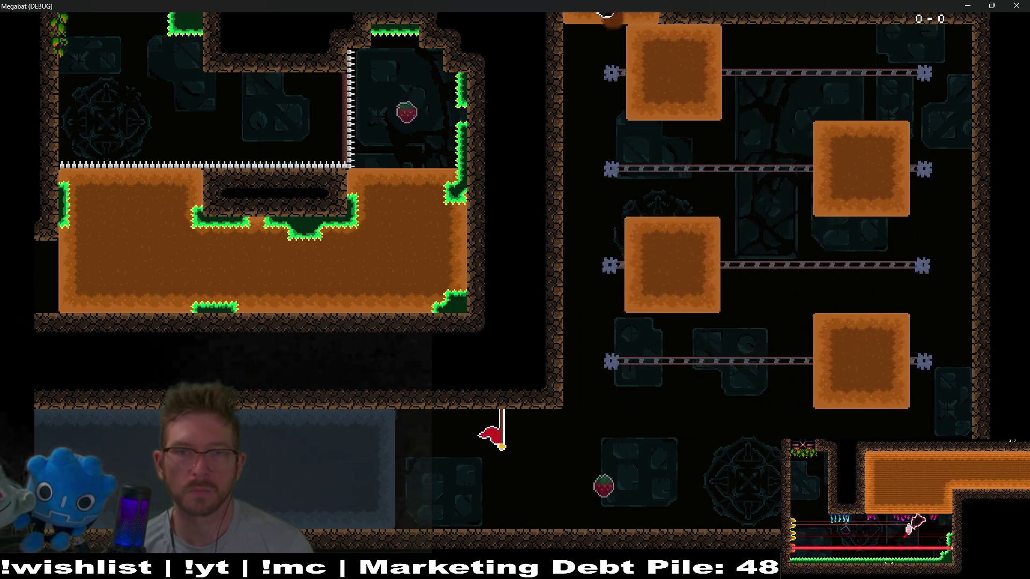
key(Down)
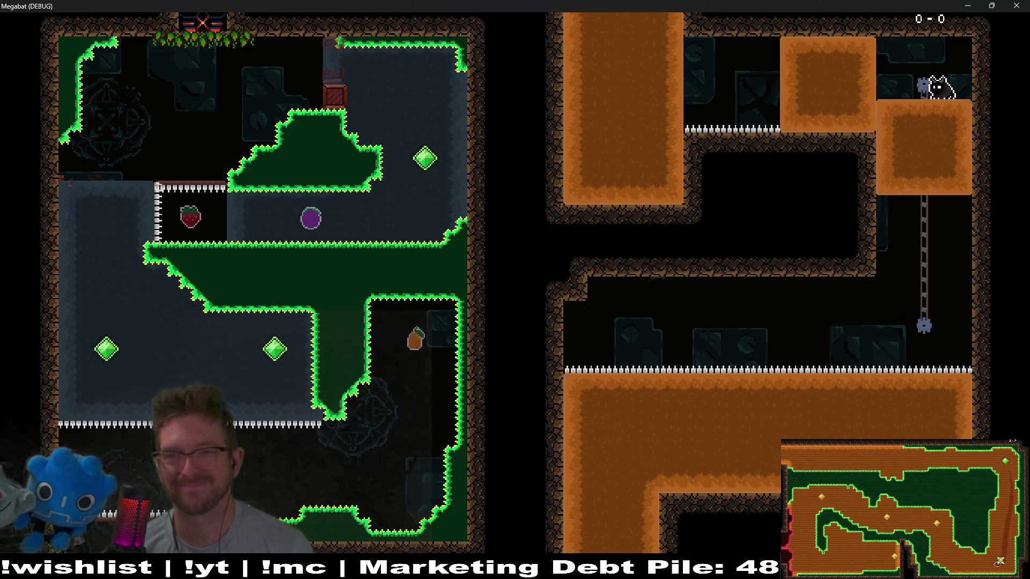
- Set off from the checkpoint, climb between the sliding blocks and grab the strawberry
key(Up)
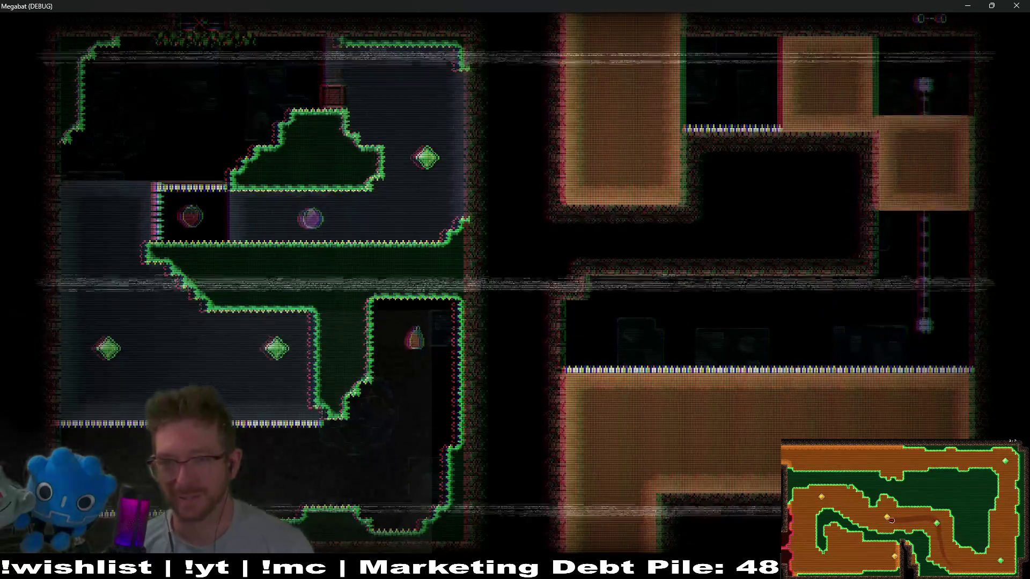
key(Right)
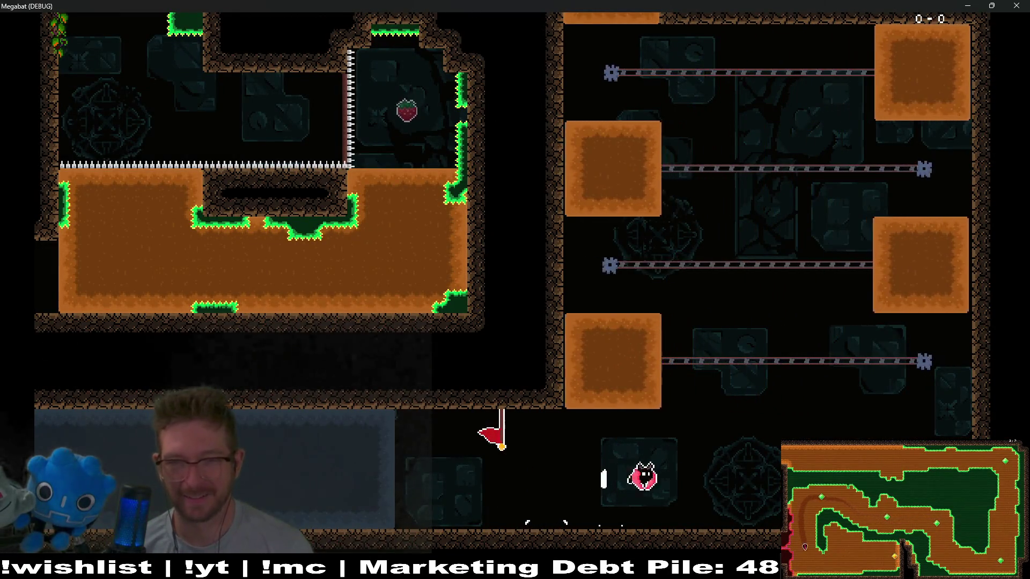
key(Up)
key(Up)
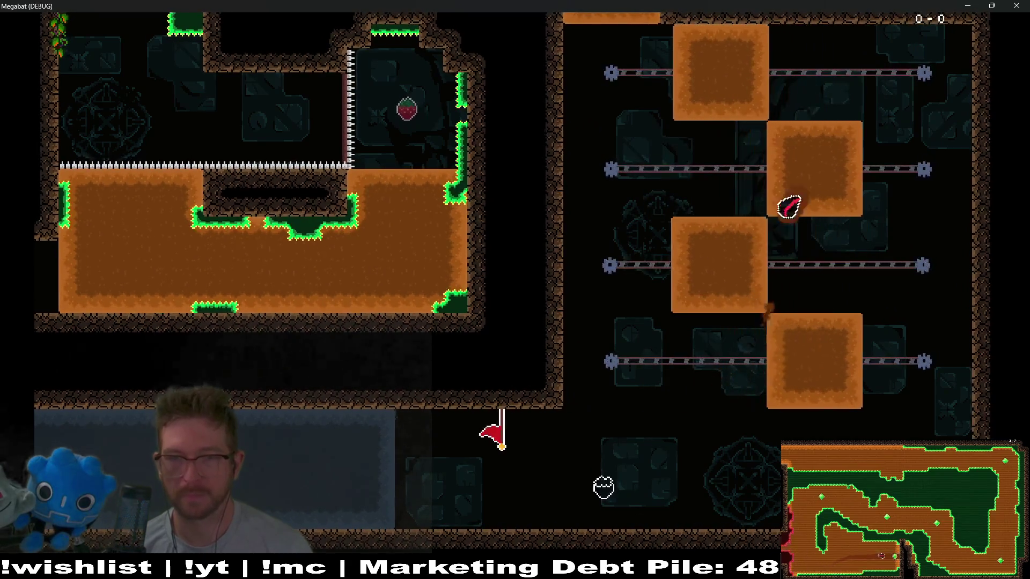
key(Up)
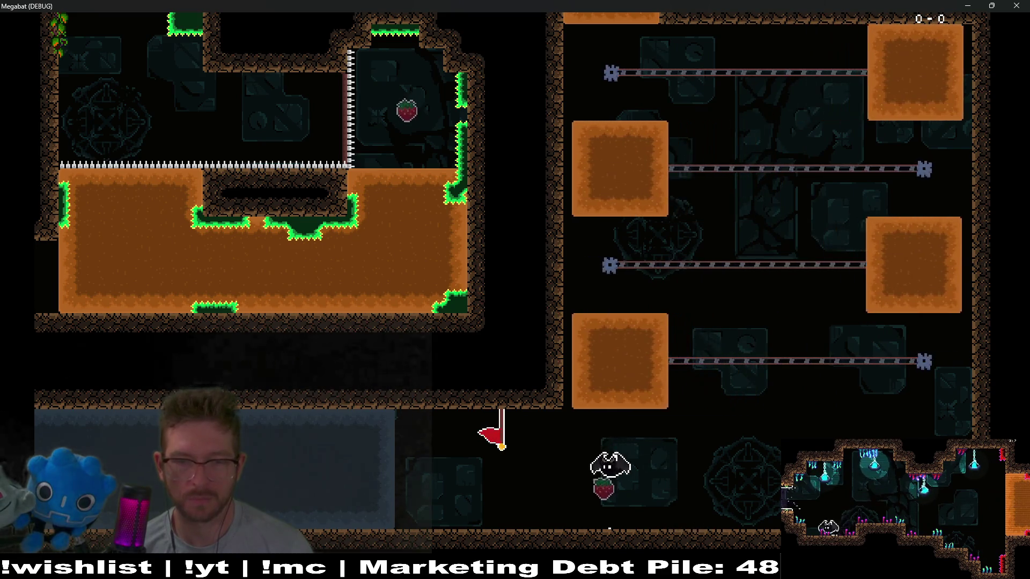
key(Up)
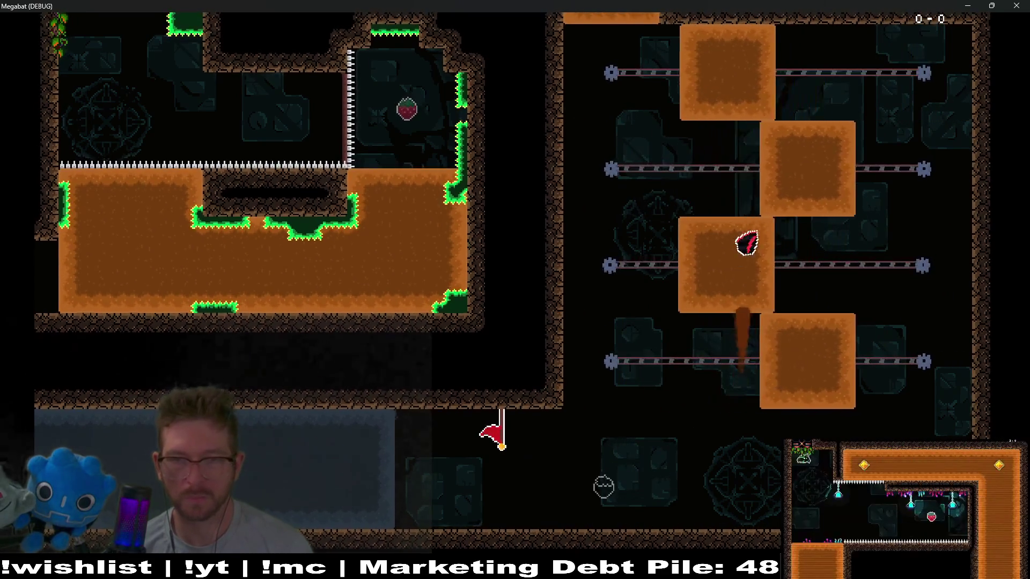
key(Left)
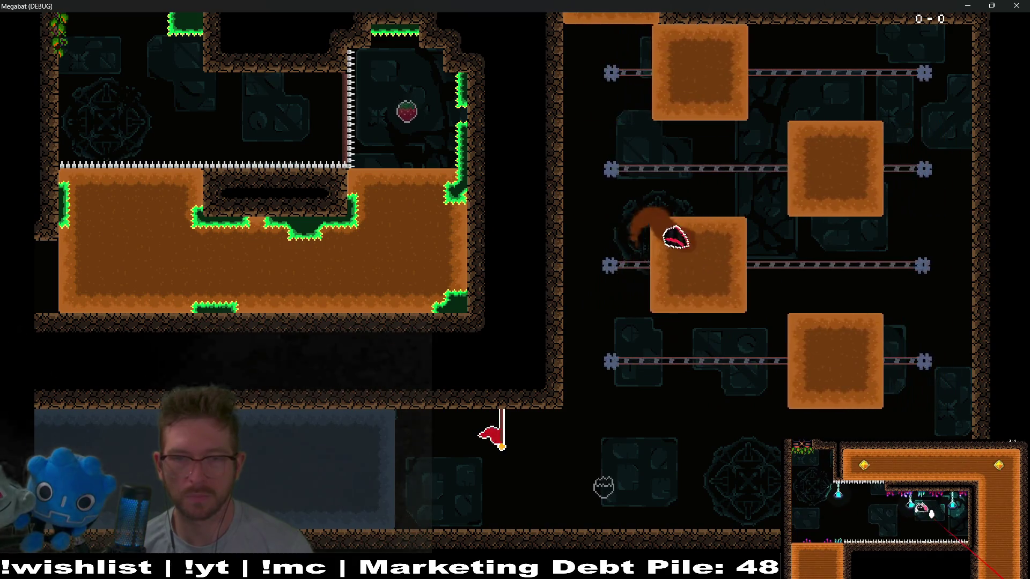
key(Right)
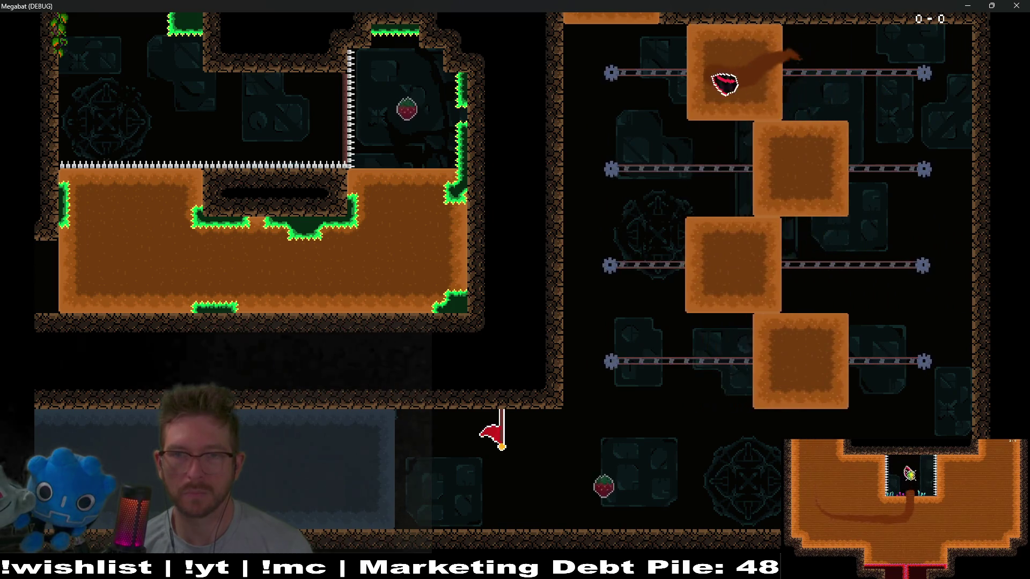
key(Right)
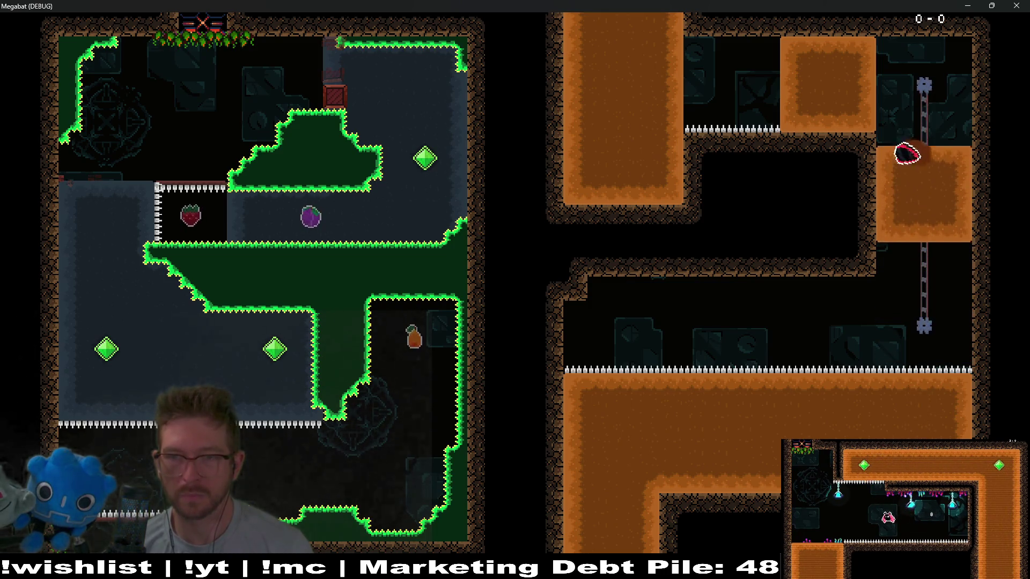
- Dodge down through the blocks, relaunch from the floor and climb onto the topmost block
key(Up)
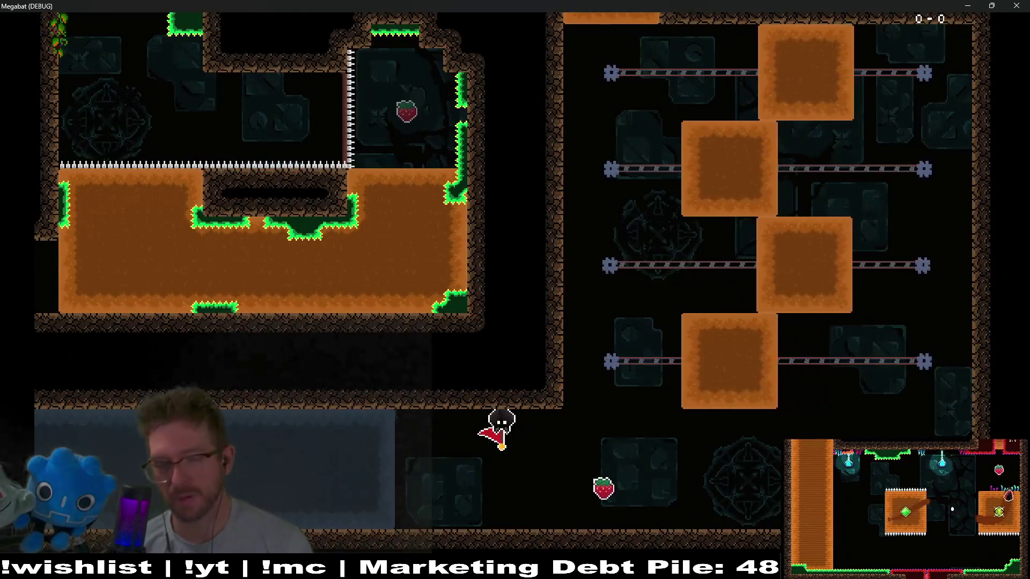
key(Right)
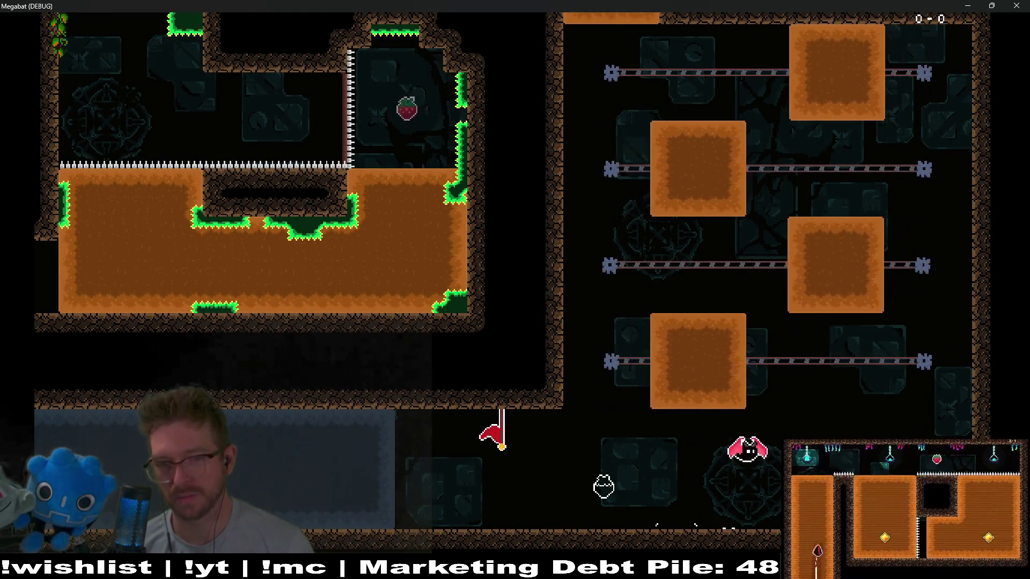
key(Up)
key(Left)
key(Down)
key(Down)
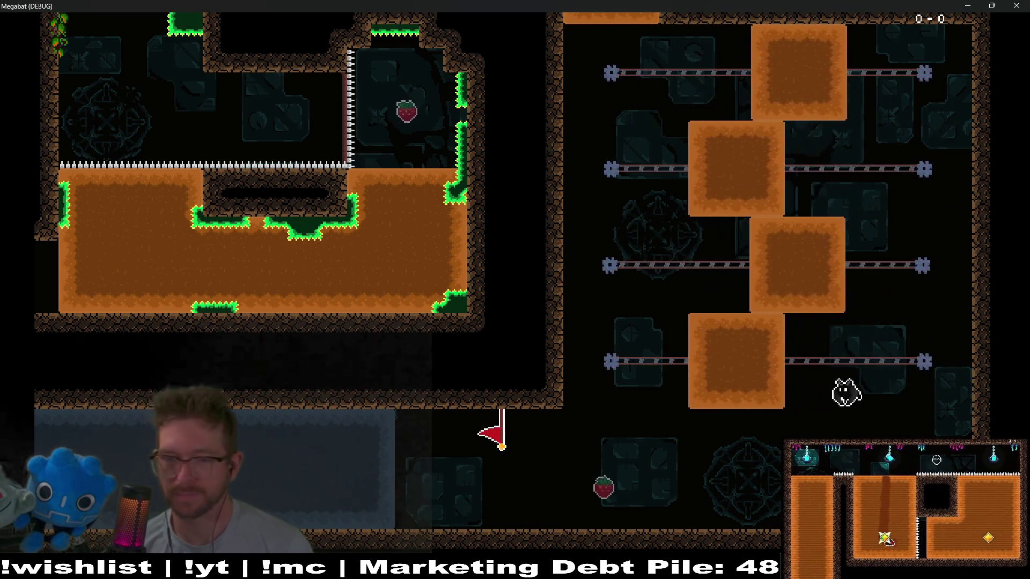
key(Down)
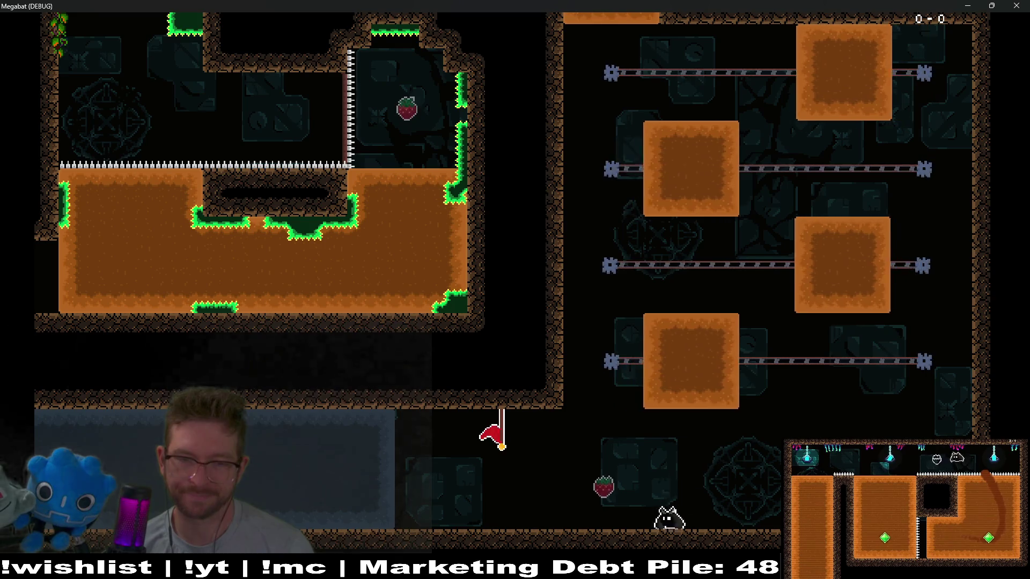
key(Right)
key(Up)
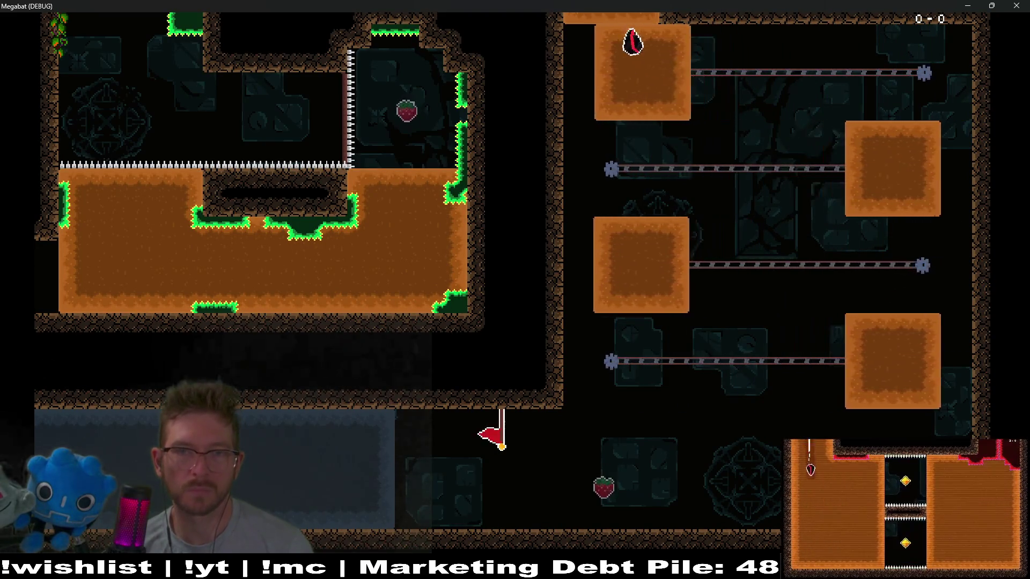
key(Up)
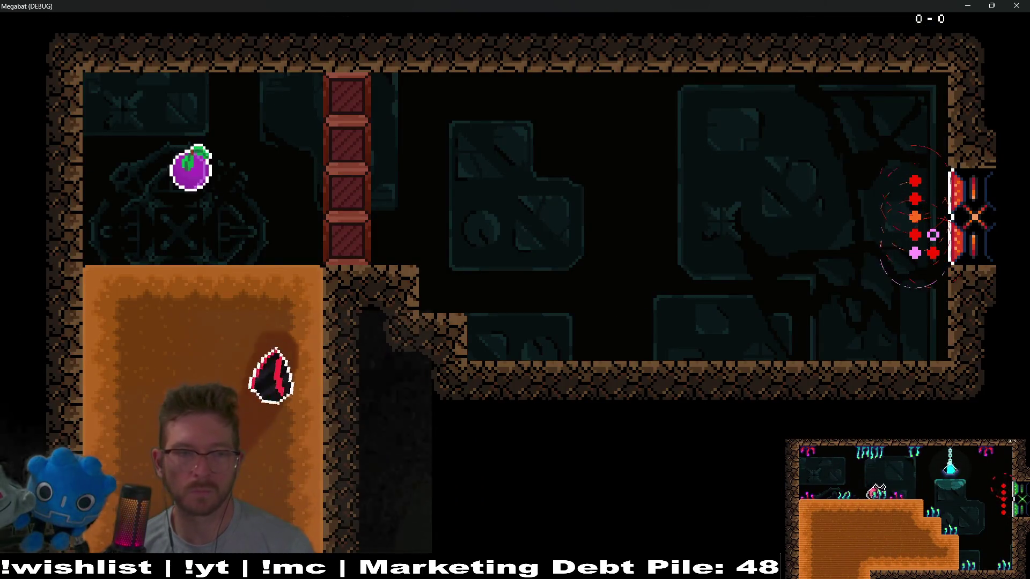
- Dash the bat right through the red block column by the plum, then stop the game with F8
key(Up)
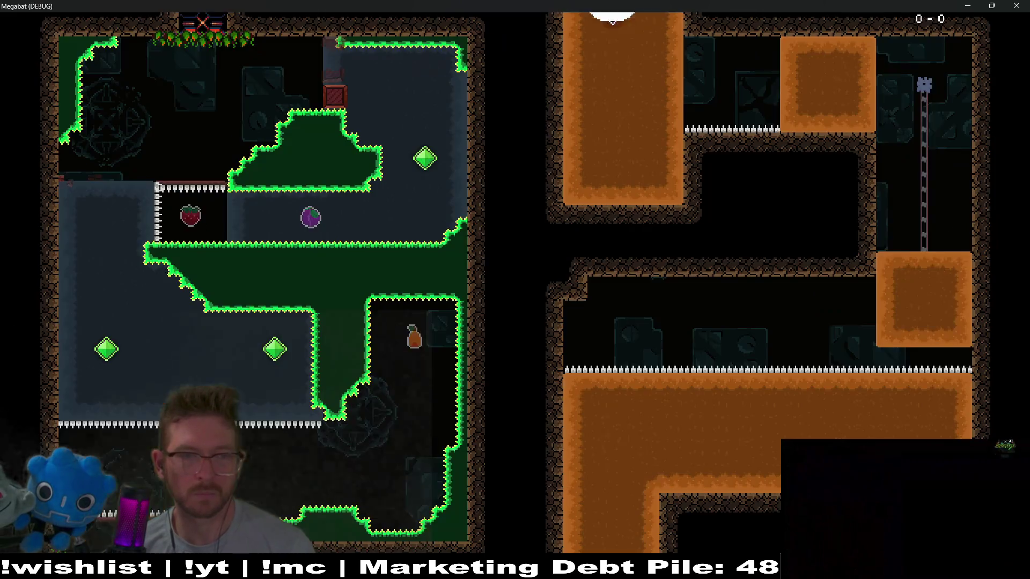
key(Up)
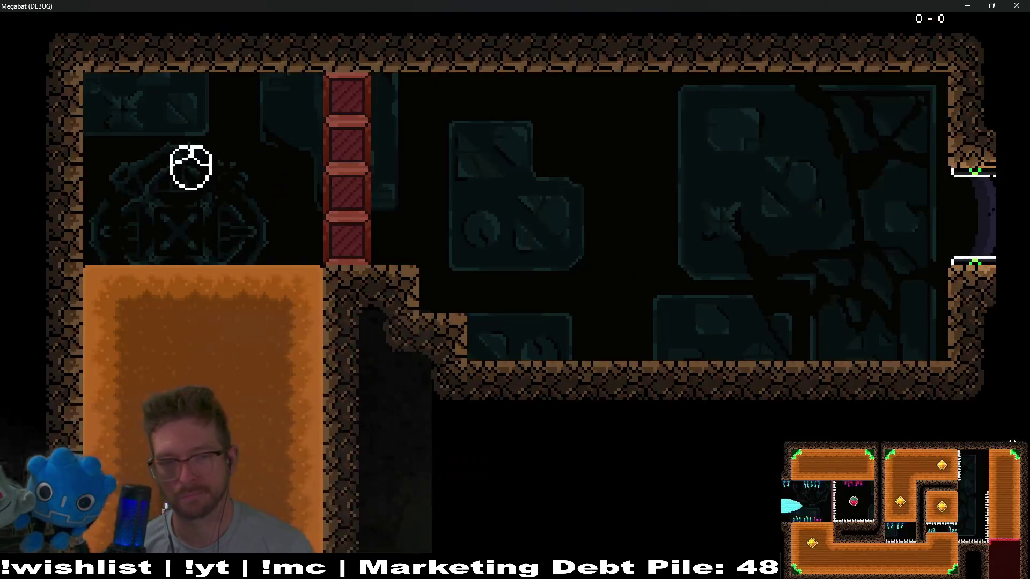
key(Up)
key(Right)
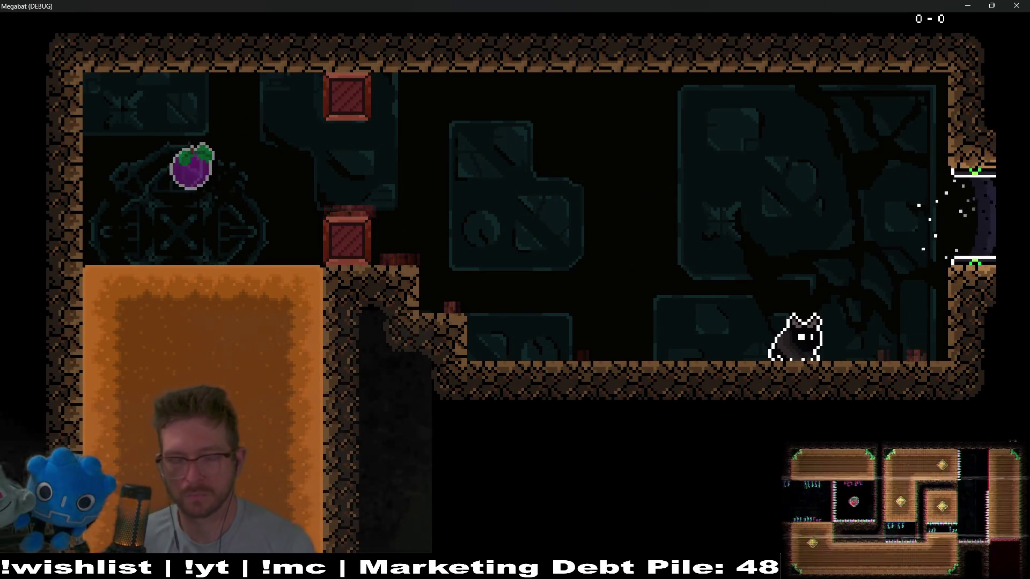
key(F8)
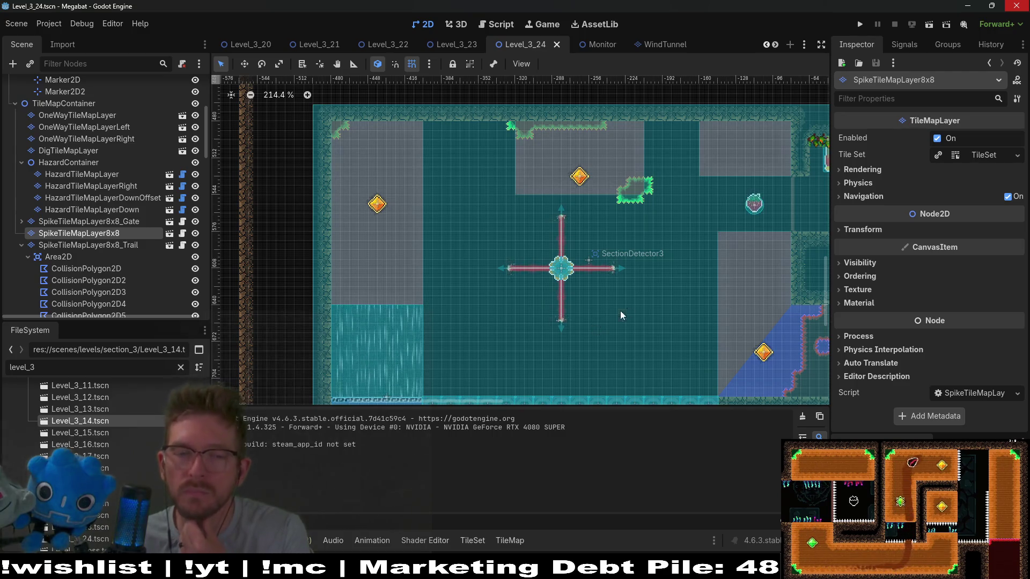
- Pan the view toward the upper room and select CollisionPolygon2D5 under Area2D
drag(685, 294, 612, 283)
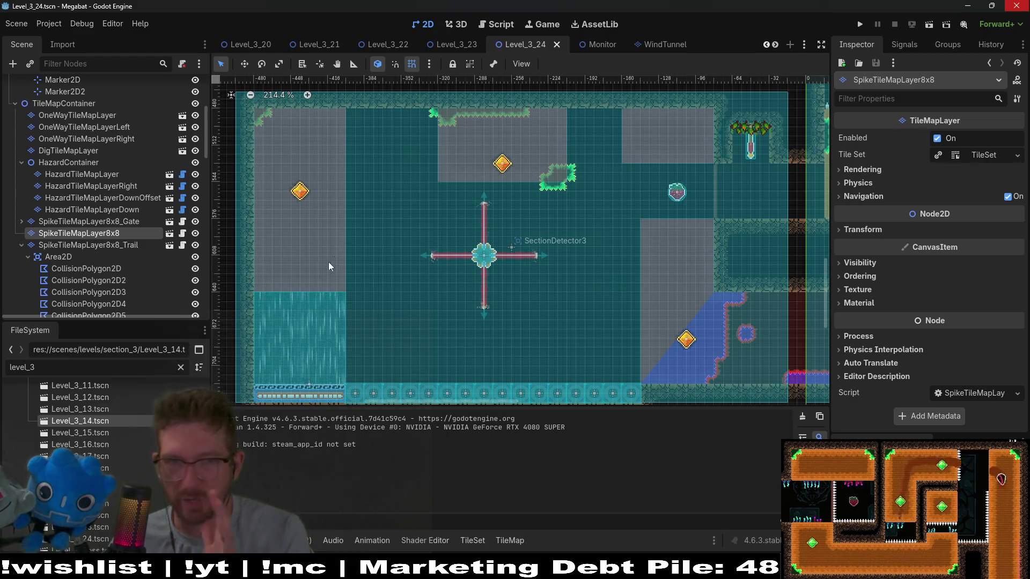
scroll(145, 195, down, 5)
click(116, 145)
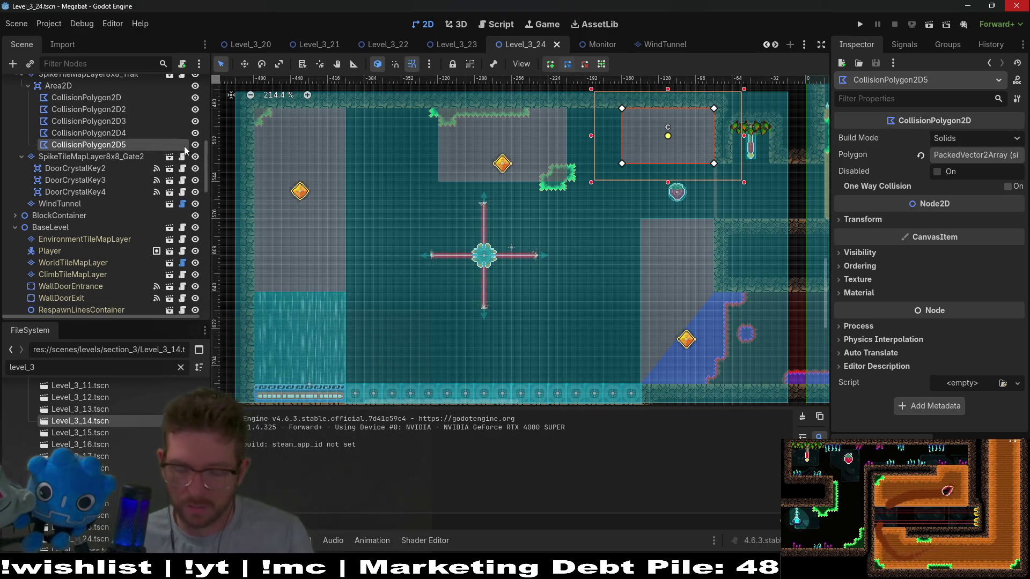
- Delete CollisionPolygon2D5 and stretch CollisionPolygon2D4's corner right to the far wall
key(Delete)
key(Return)
click(133, 133)
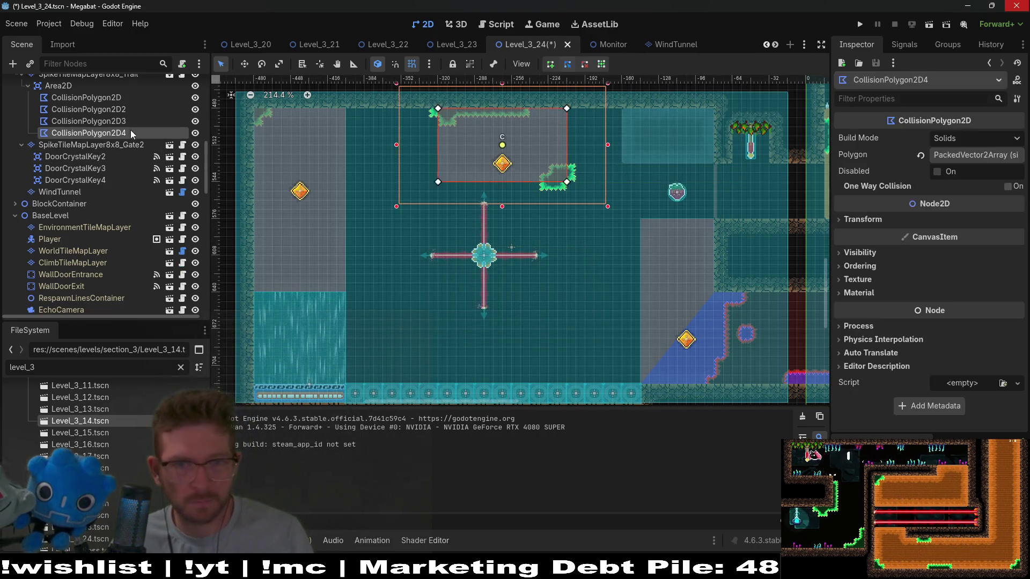
scroll(590, 138, up, 5)
scroll(590, 141, up, 2)
scroll(590, 141, right, 1)
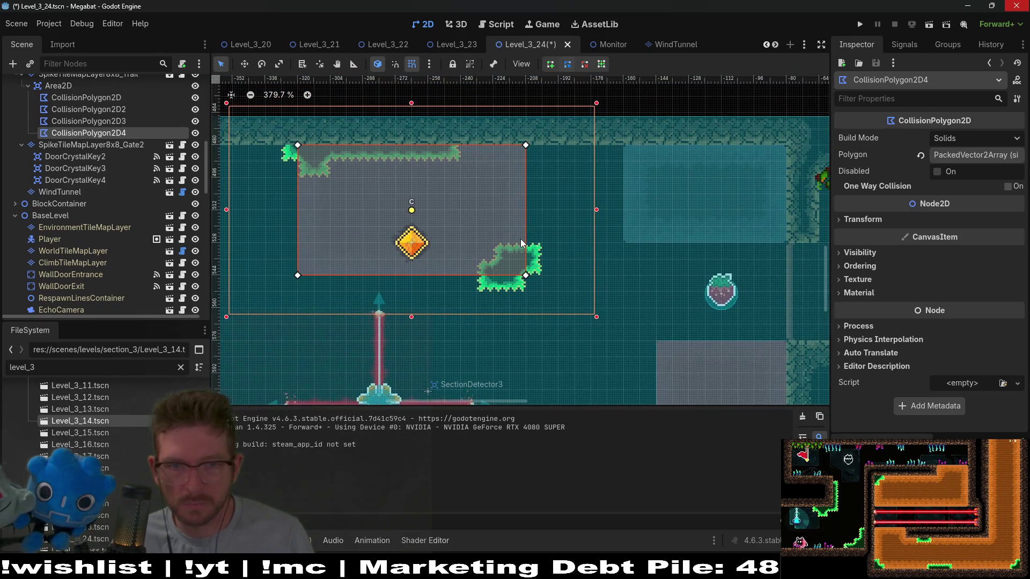
drag(626, 237, 779, 241)
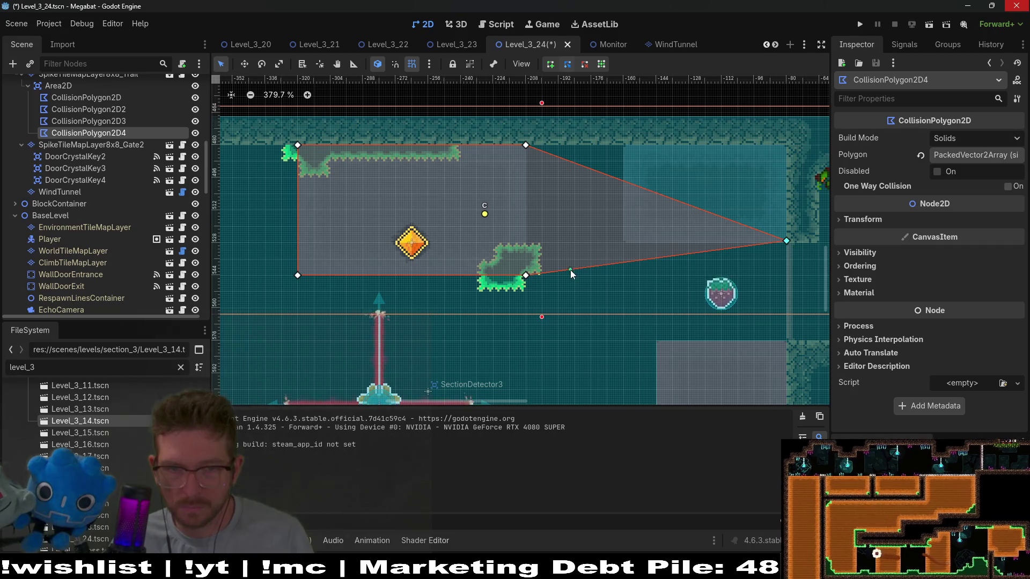
- Add a vertex on the polygon's lower edge and undo an accidental SectionDetector3 move
drag(570, 270, 542, 259)
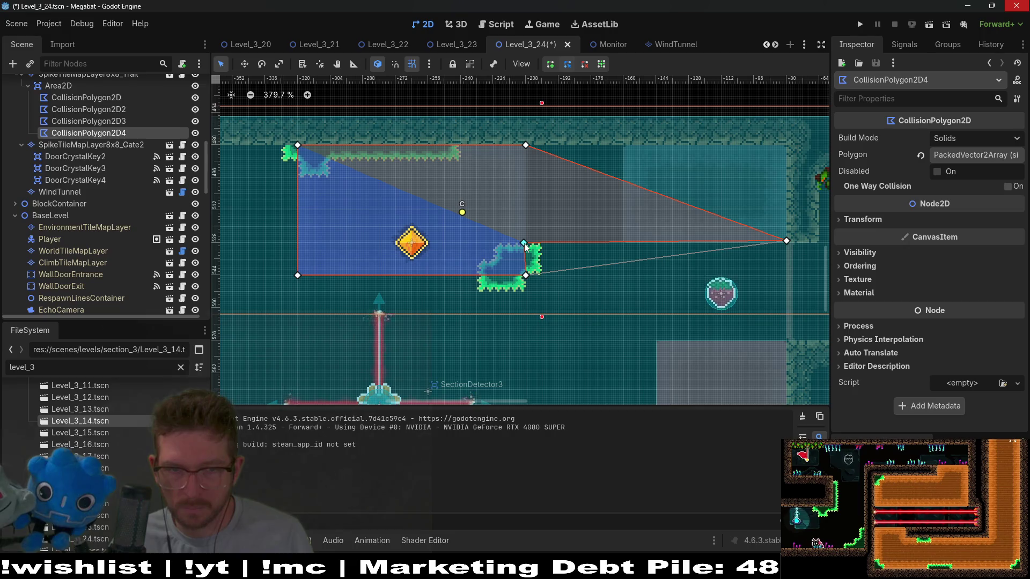
click(675, 209)
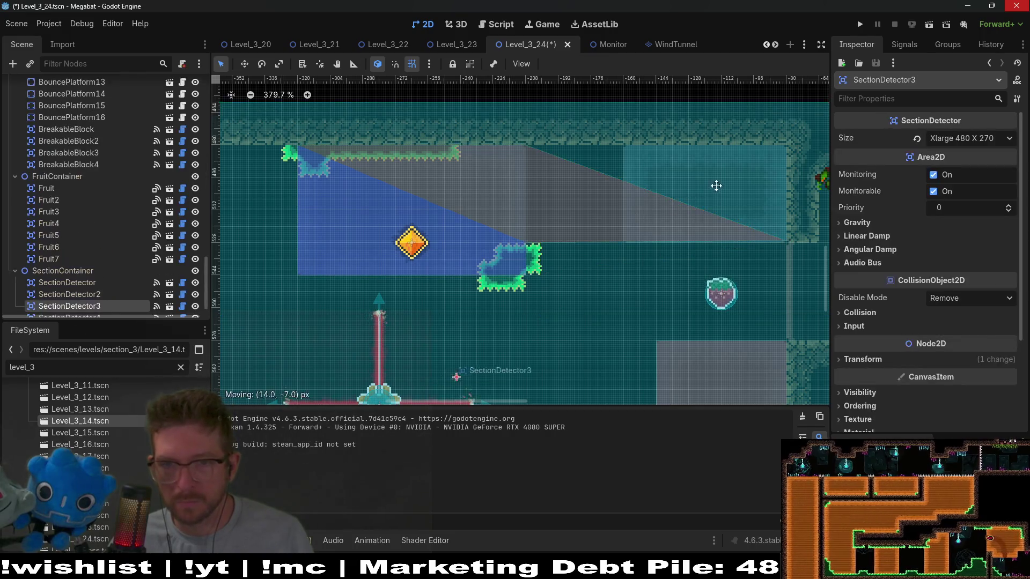
key(ctrl+z)
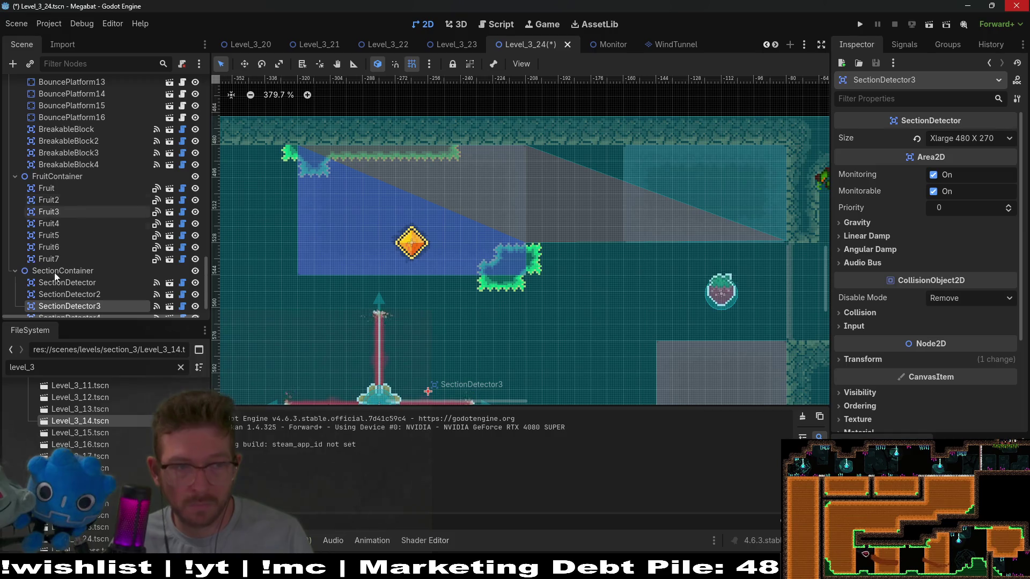
- Reselect CollisionPolygon2D4 and lower its vertex 4 to the ledge height
scroll(101, 137, up, 10)
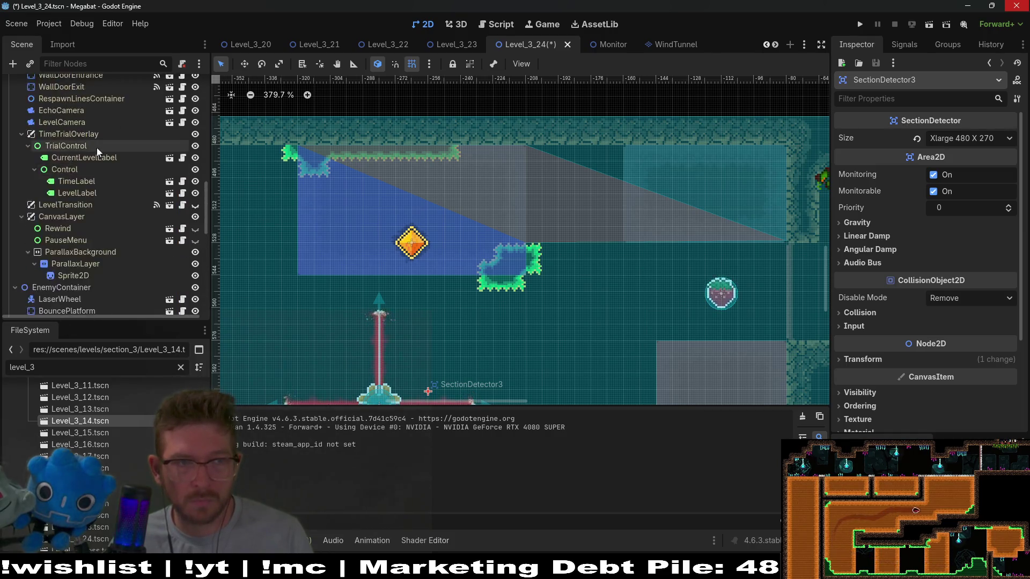
click(123, 134)
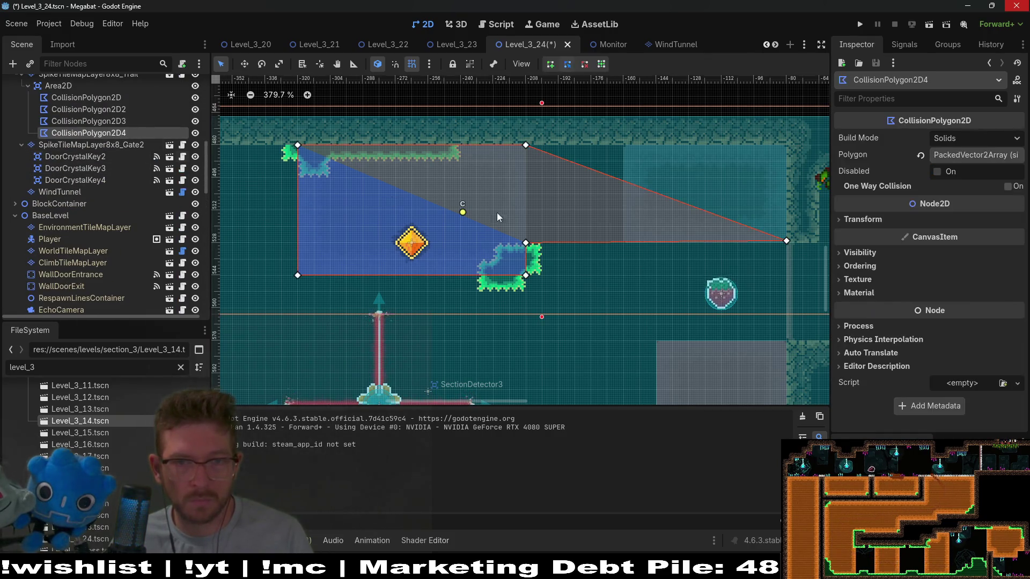
scroll(793, 257, up, 3)
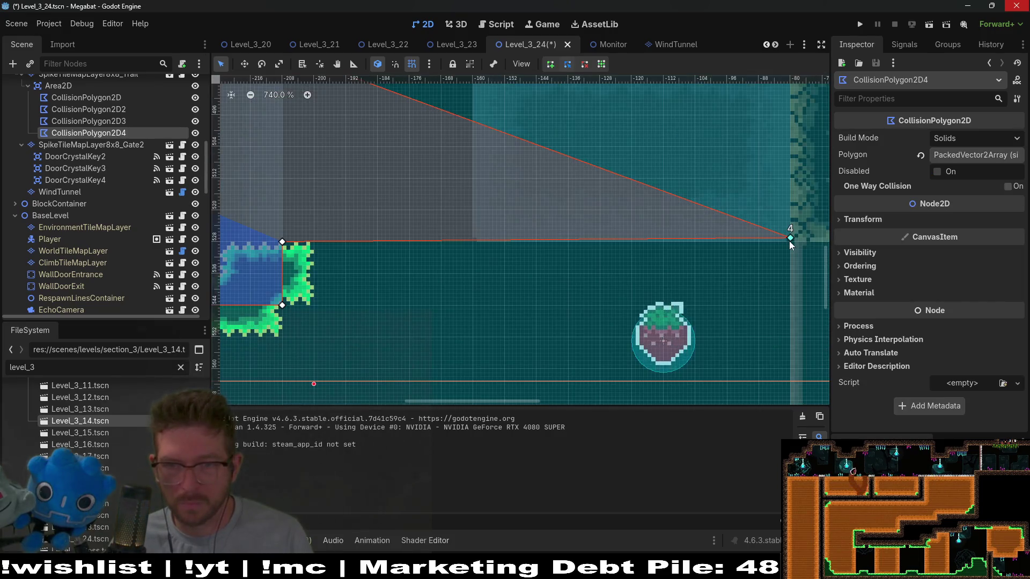
drag(790, 239, 793, 243)
mouse_move(674, 173)
mouse_down()
mouse_move(656, 223)
mouse_move(575, 252)
mouse_move(720, 159)
mouse_move(723, 144)
mouse_up()
scroll(690, 159, down, 6)
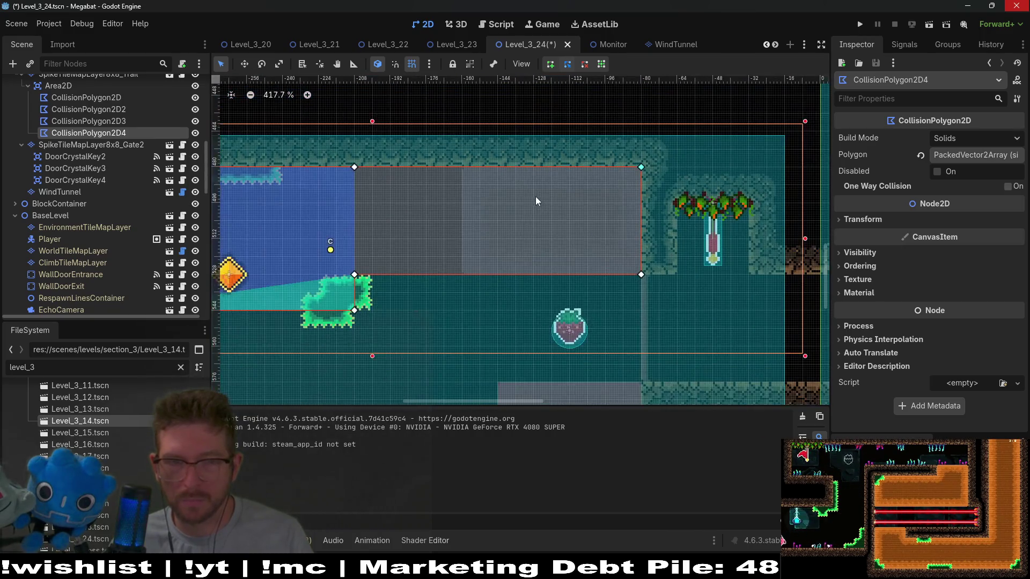
- Check terrains: sapphire spike on SpikeTileMapLayer8x8 and Dark Sand on DigTileMapLayer
scroll(107, 168, up, 4)
scroll(107, 168, up, 5)
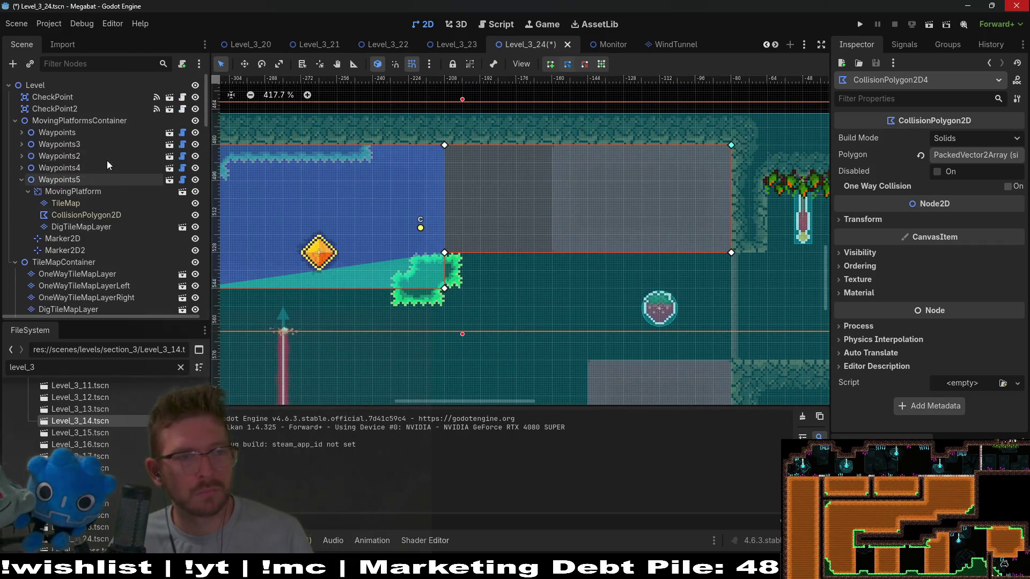
scroll(104, 159, down, 5)
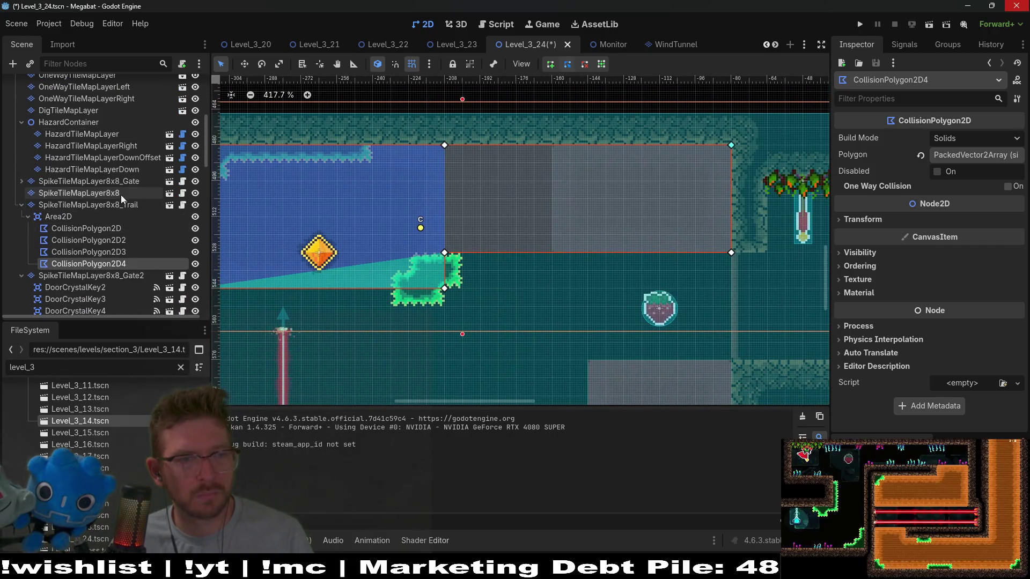
click(120, 193)
click(262, 441)
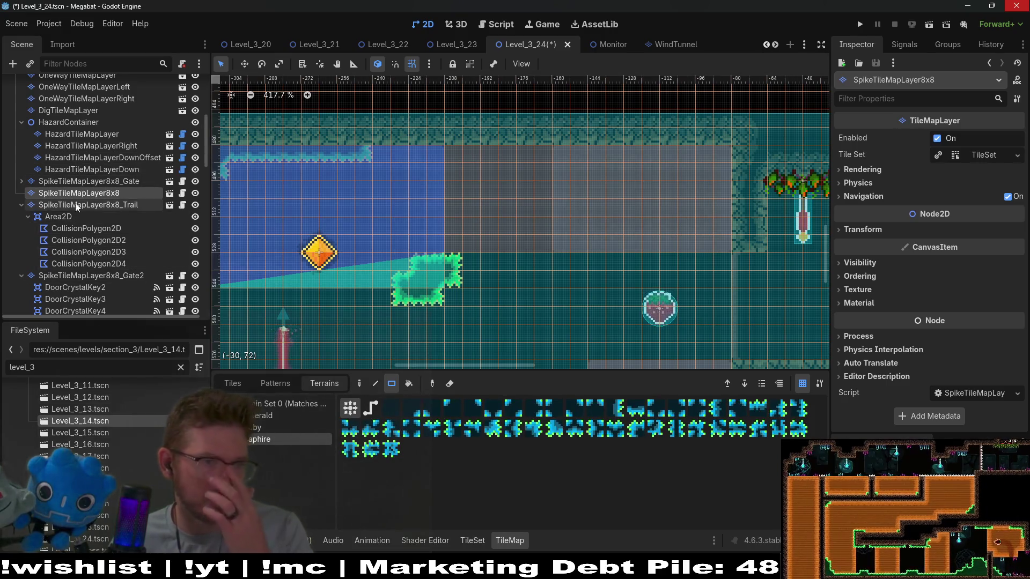
scroll(78, 170, up, 2)
click(77, 141)
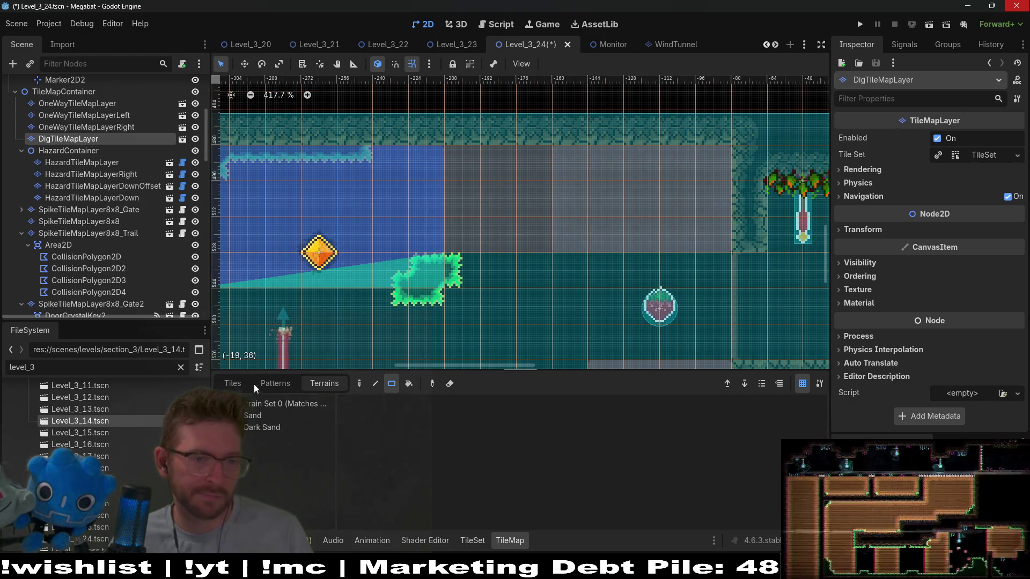
click(258, 432)
- Save Level_3_24 with Ctrl+S and run the current scene to playtest it
scroll(559, 221, down, 5)
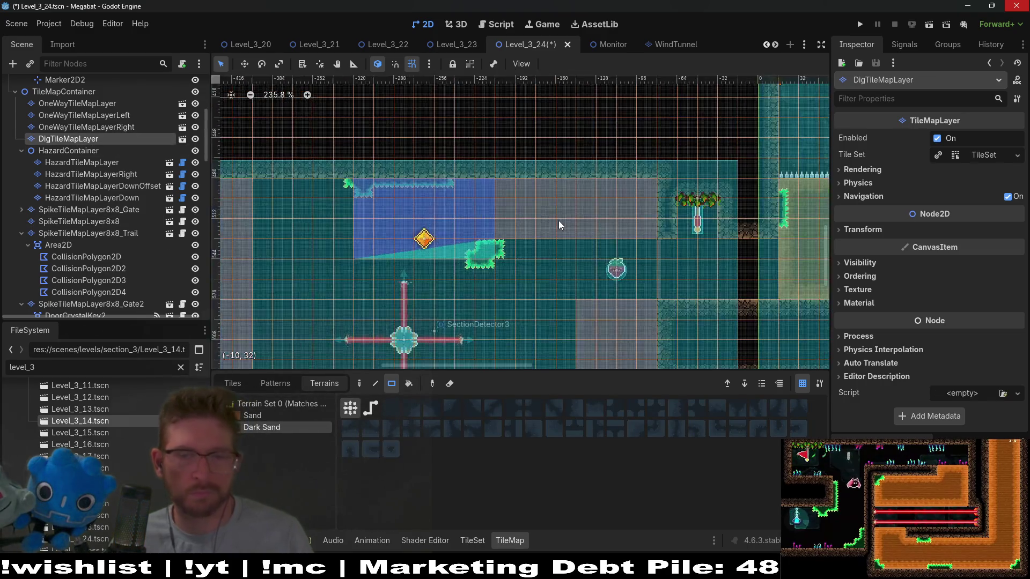
scroll(558, 221, down, 5)
key(ctrl+s)
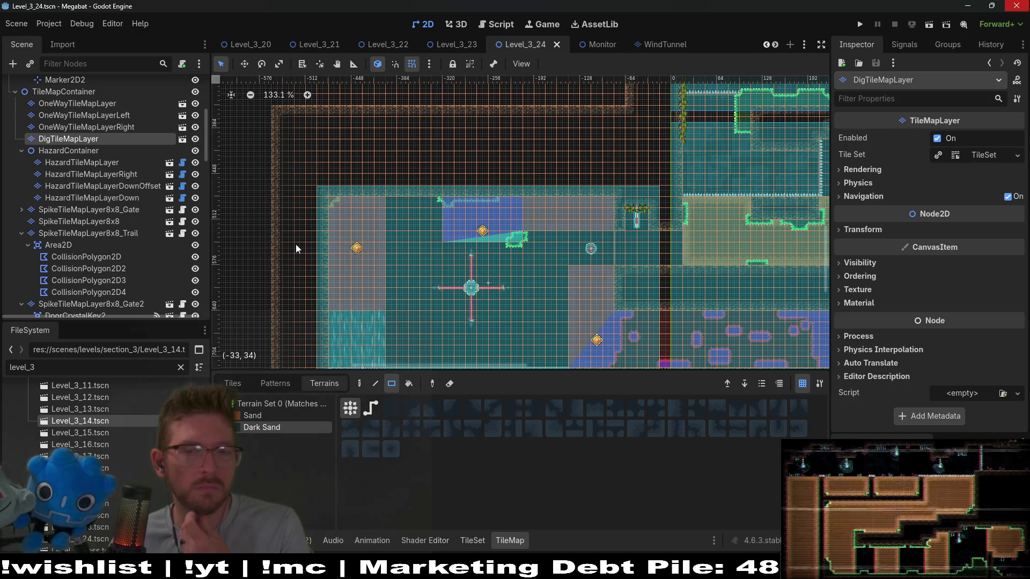
click(931, 26)
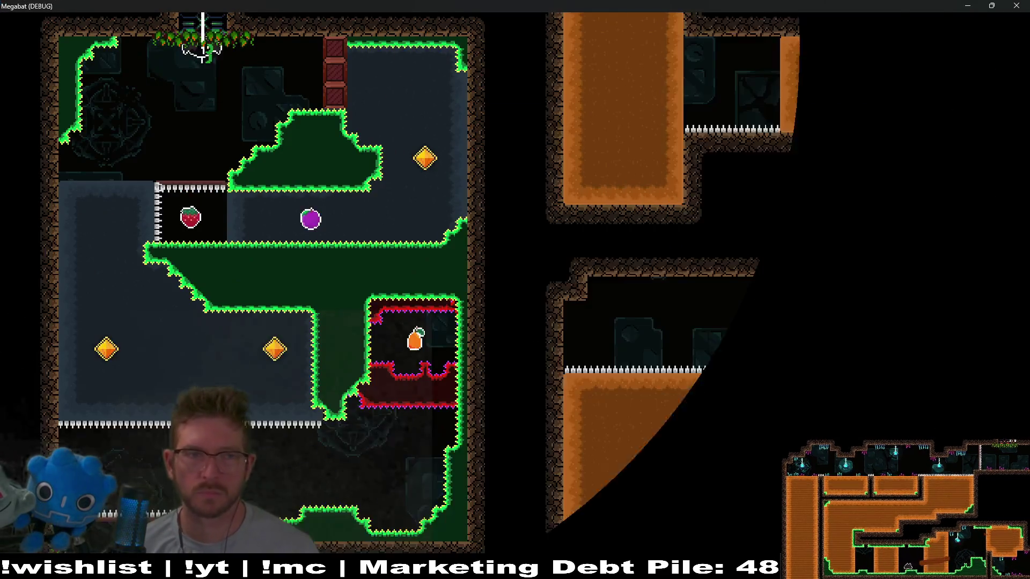
- Climb the right wall, collect both gems and fly left through the lower area
key(Right)
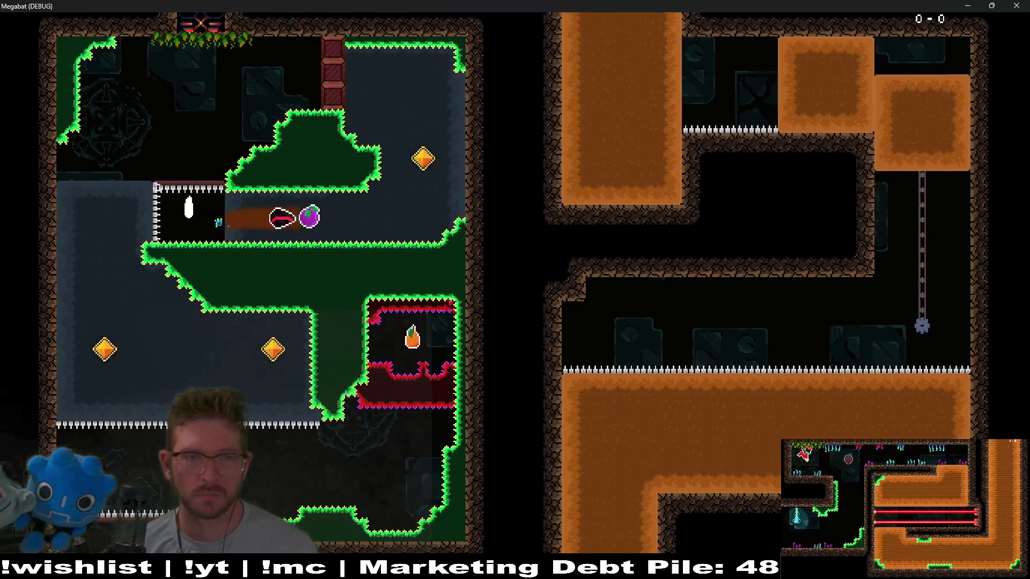
key(Left)
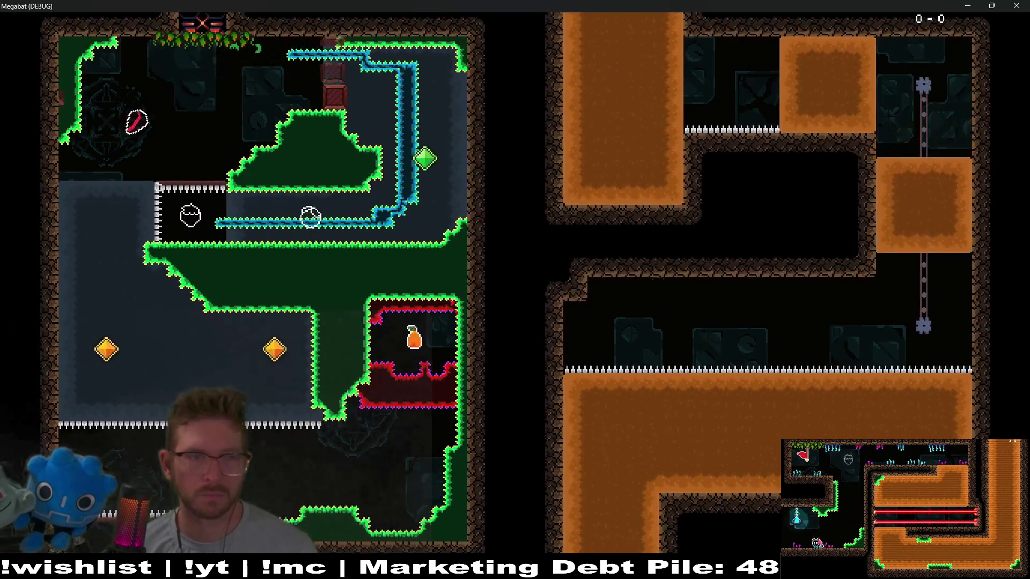
key(Right)
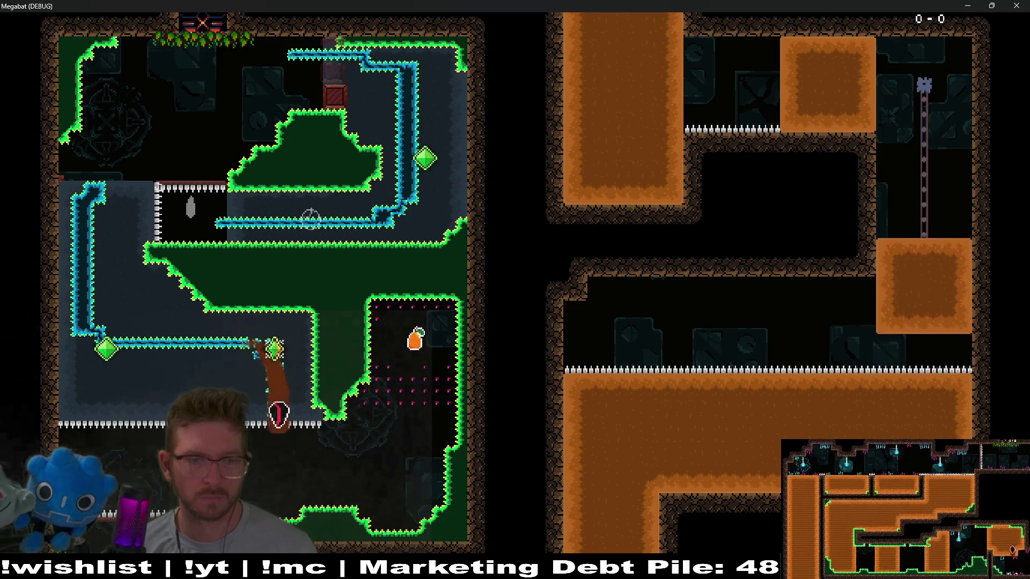
key(Down)
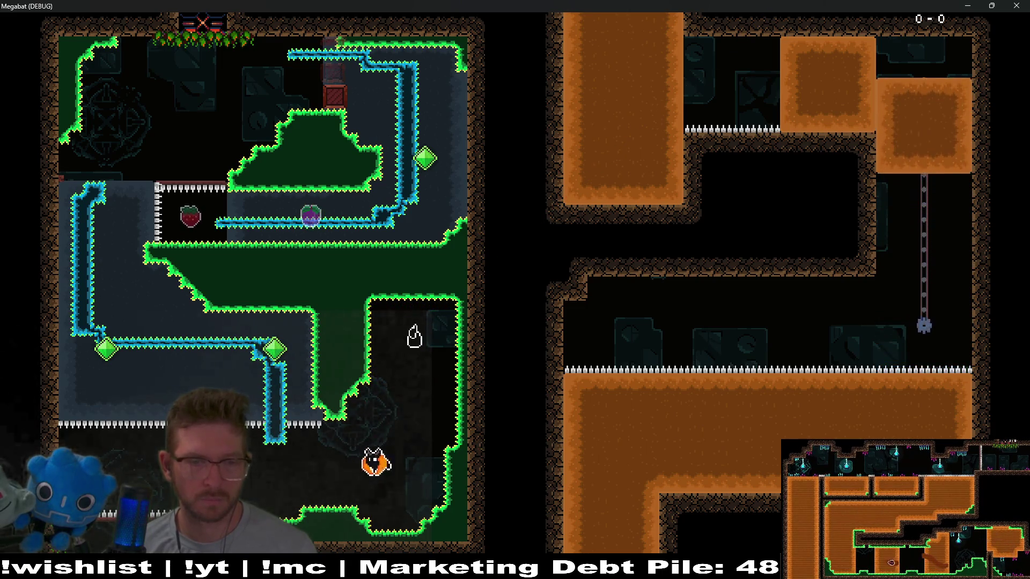
key(Left)
- Grab the strawberry in the next room, tunnel through the orange block and reach the checkpoint flag
key(Right)
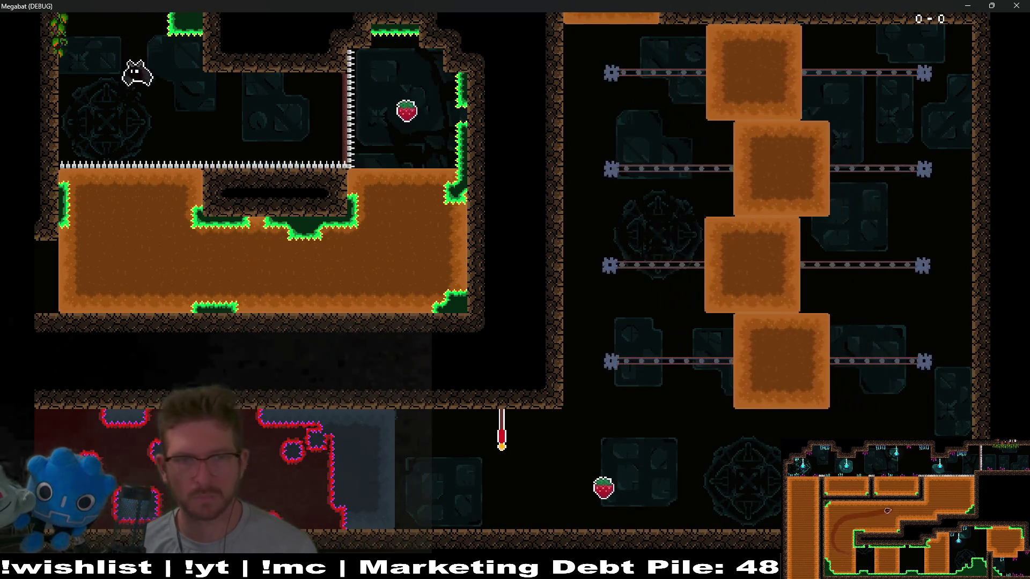
key(Down)
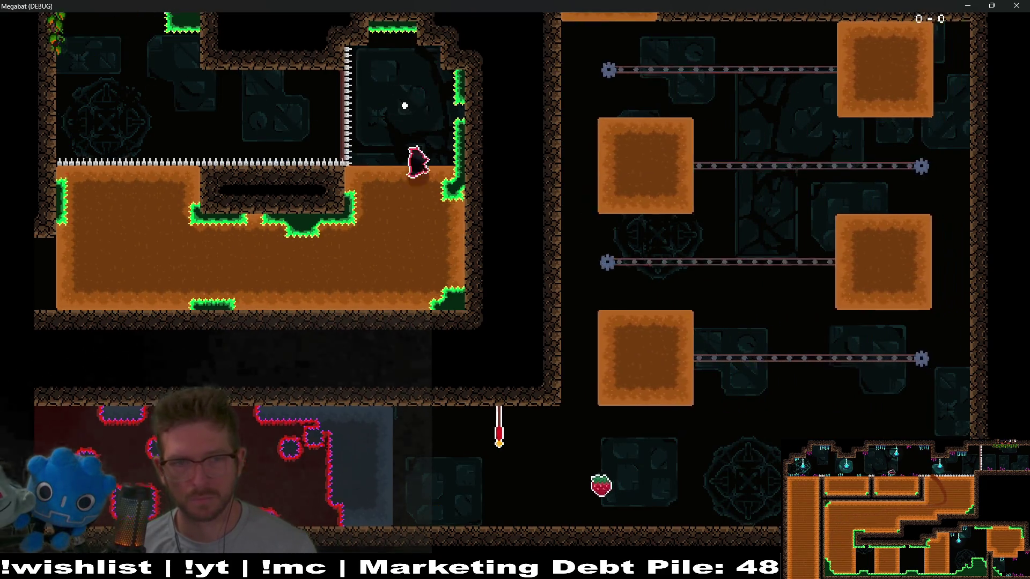
key(Left)
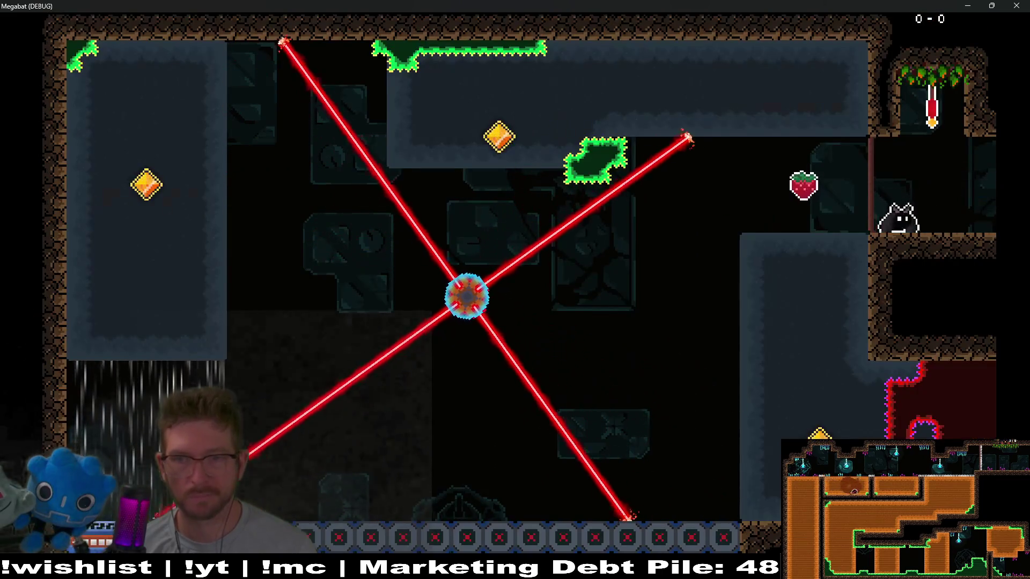
key(Up)
key(Right)
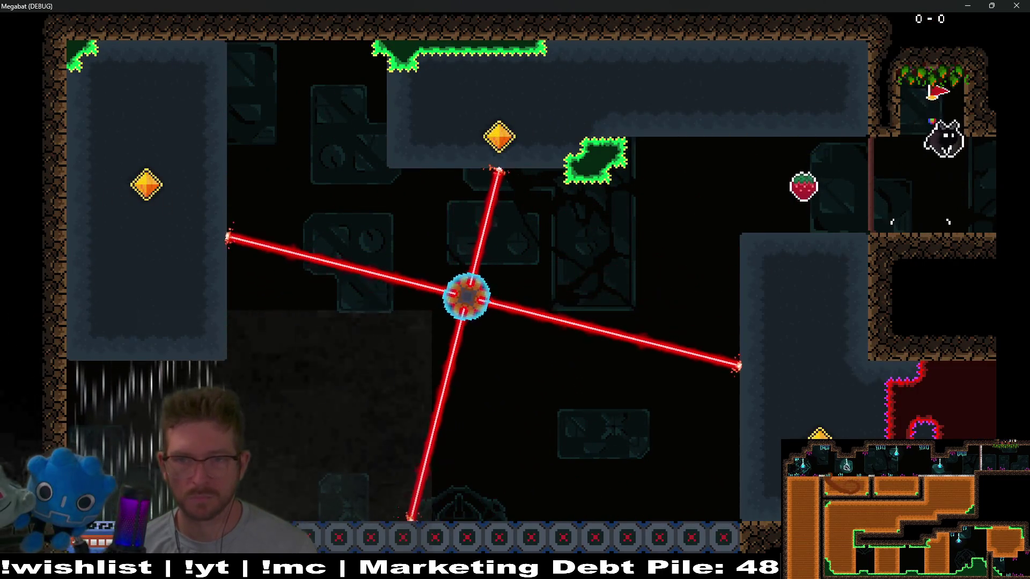
- Head left for the strawberry and dig up and left through the upper rock
key(Left)
key(Up)
key(Left)
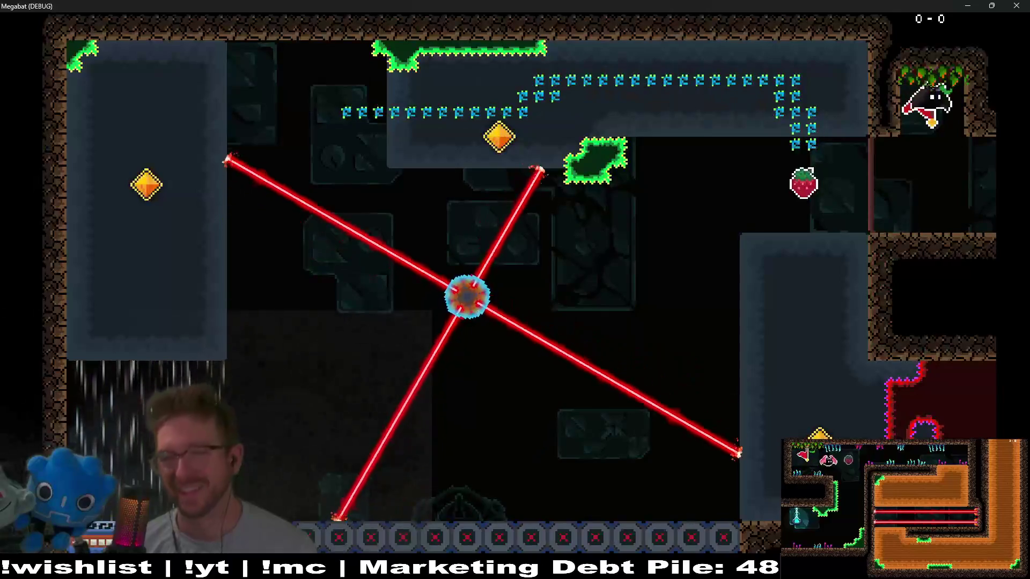
key(Left)
key(Up)
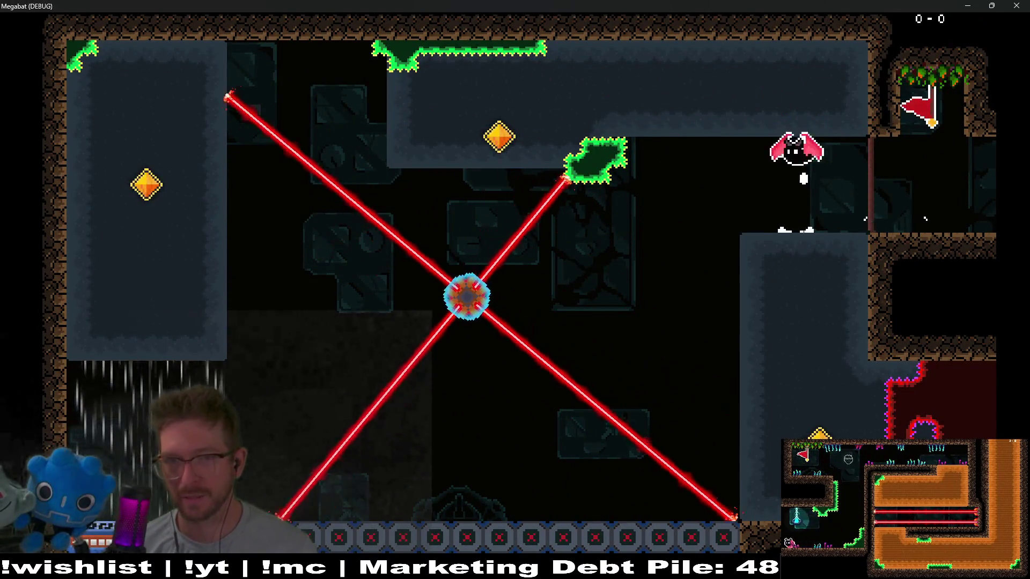
key(Left)
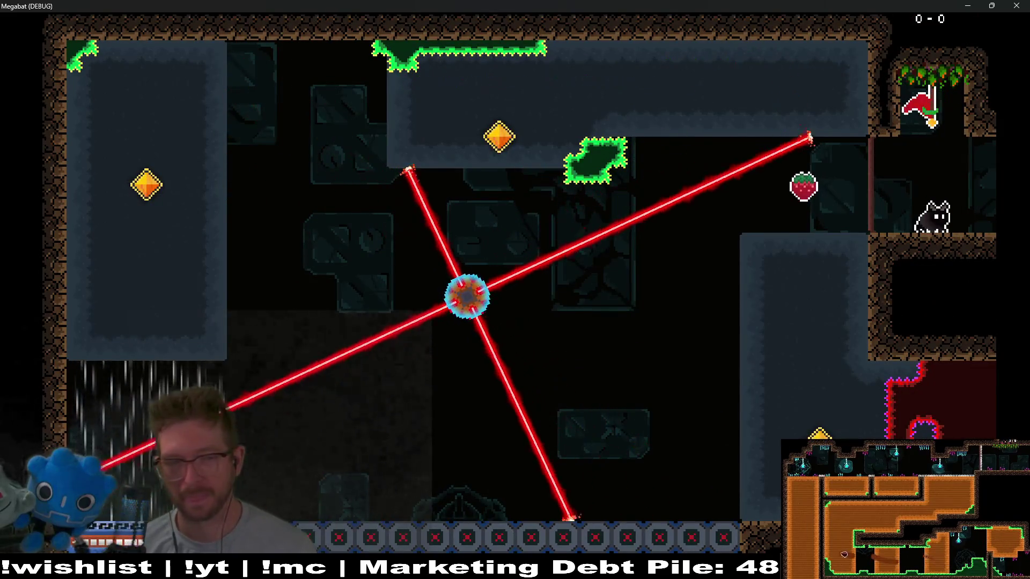
- After dying to a laser, retry from the flag toward the strawberry and upper rock
key(Left)
key(Up)
key(Left)
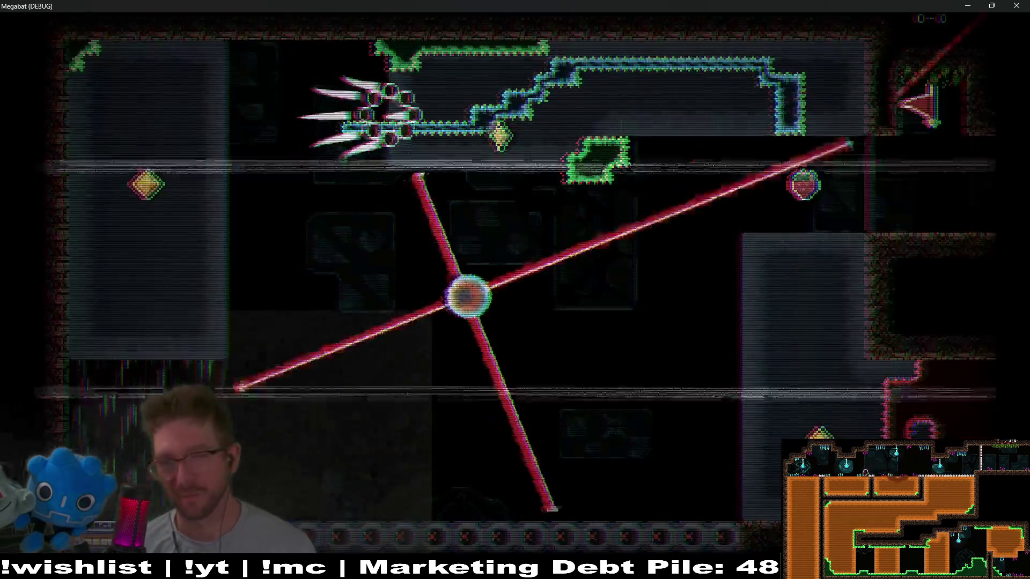
key(Left)
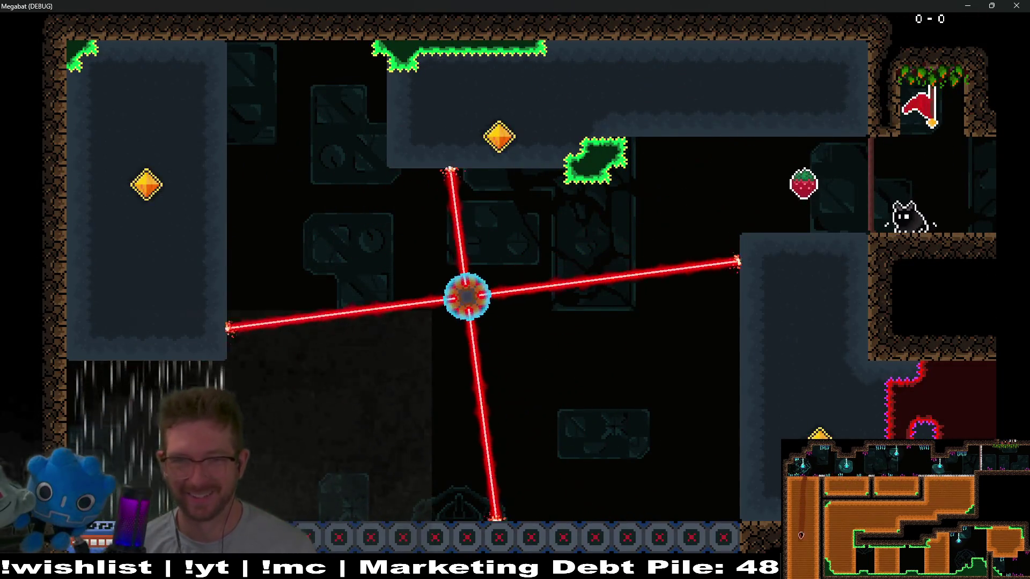
key(Up)
- Dig down the right rock, along the bottom, up the left column and out along the floor
key(Down)
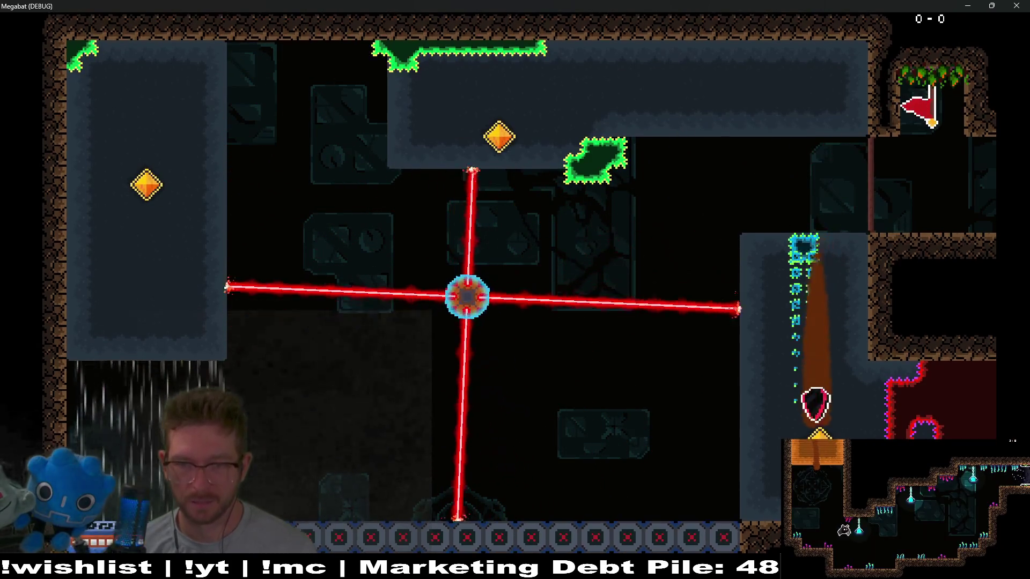
key(Left)
key(Left)
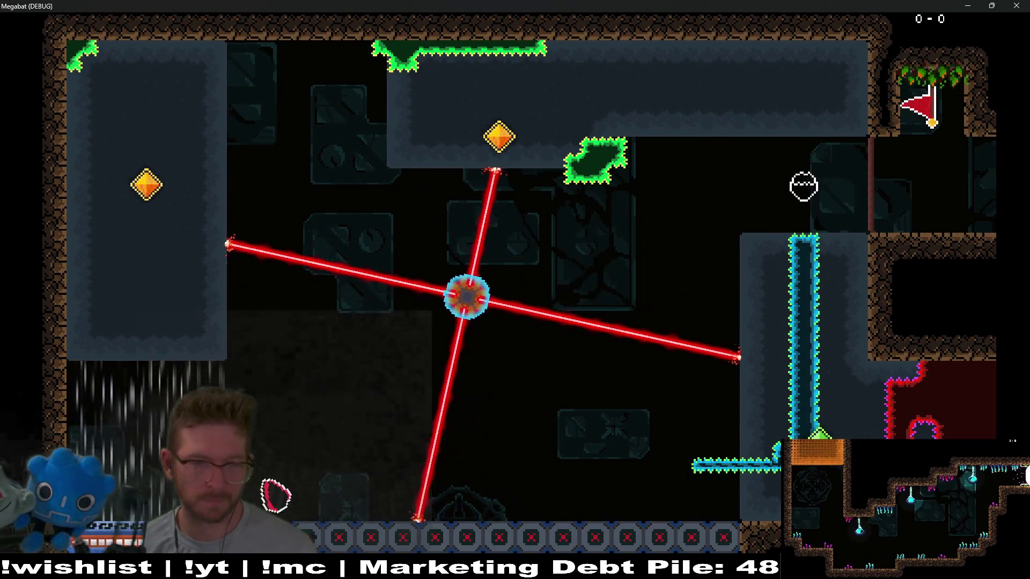
key(Up)
key(Right)
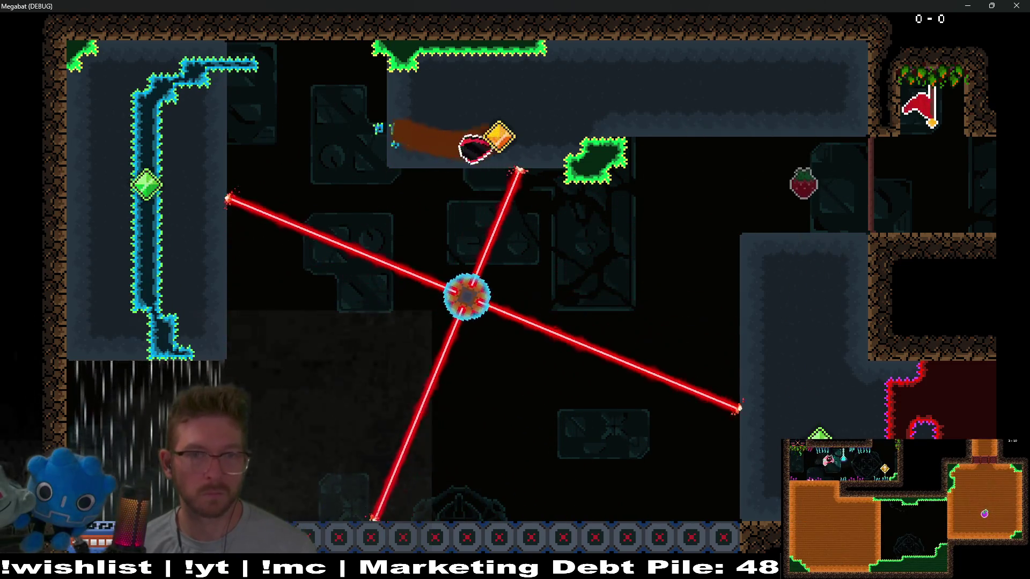
key(Down)
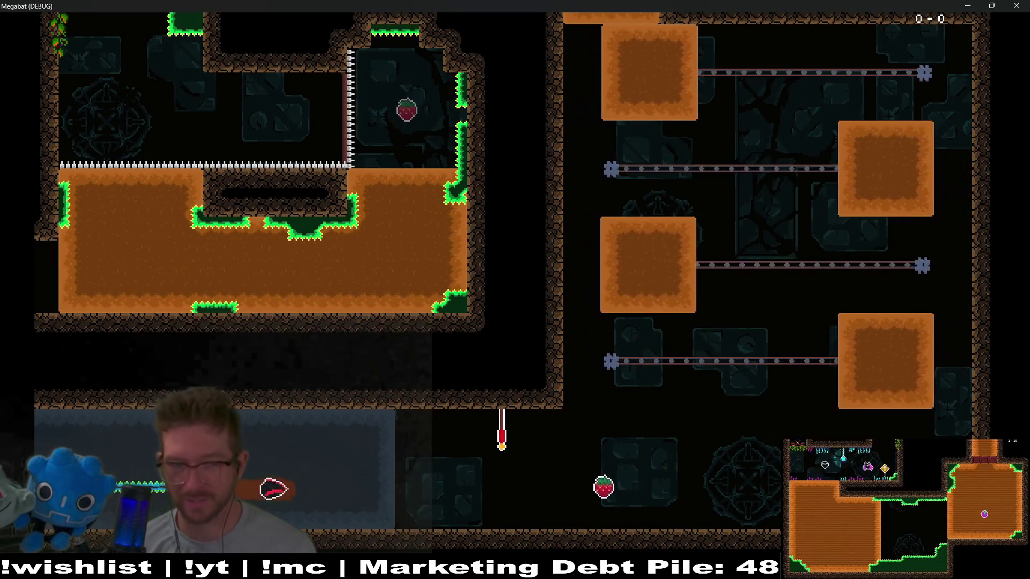
key(Up)
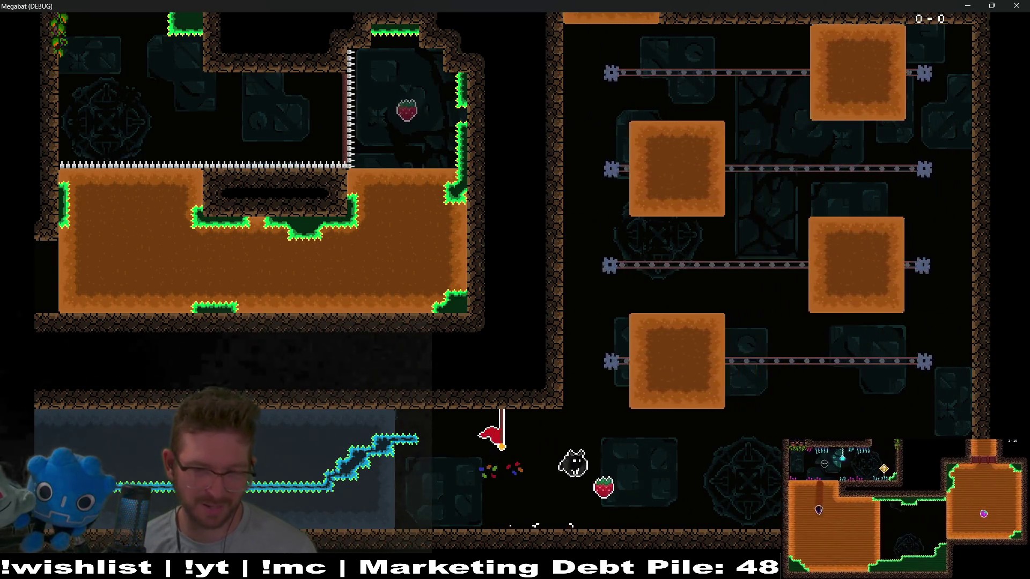
- Weave through the sliding-block rooms and exit through the top into the next room
key(Up)
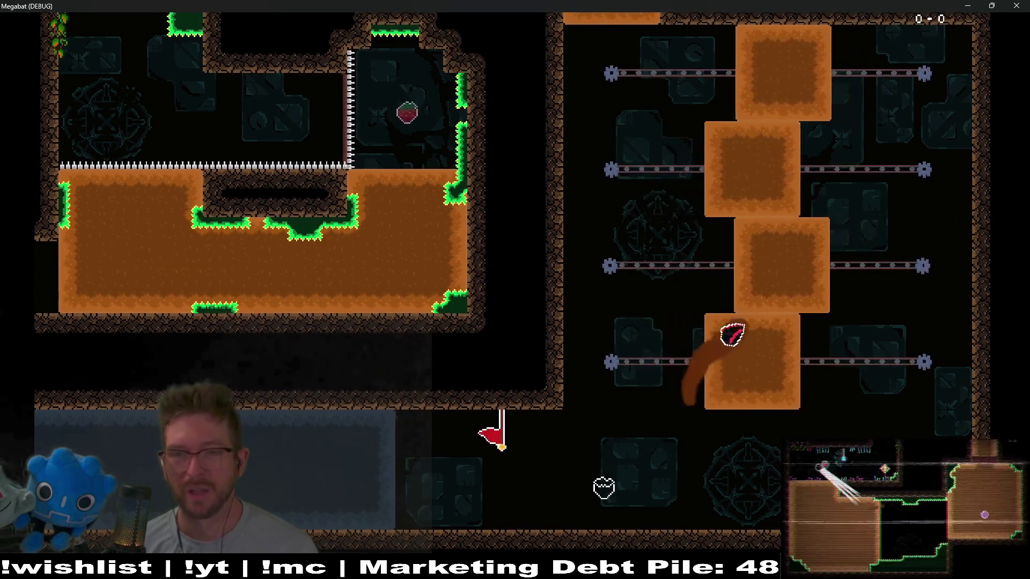
key(Left)
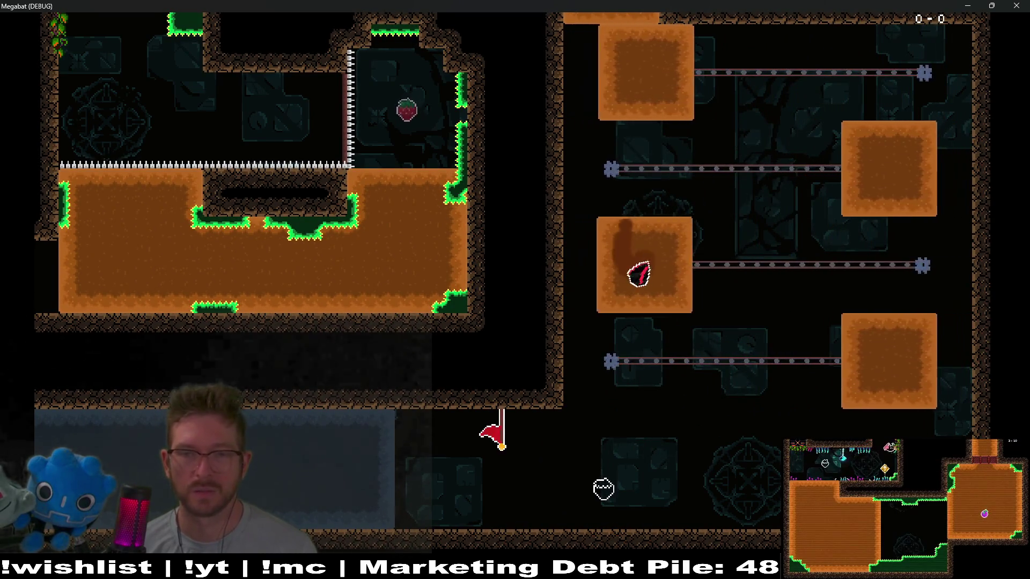
key(Up)
key(Right)
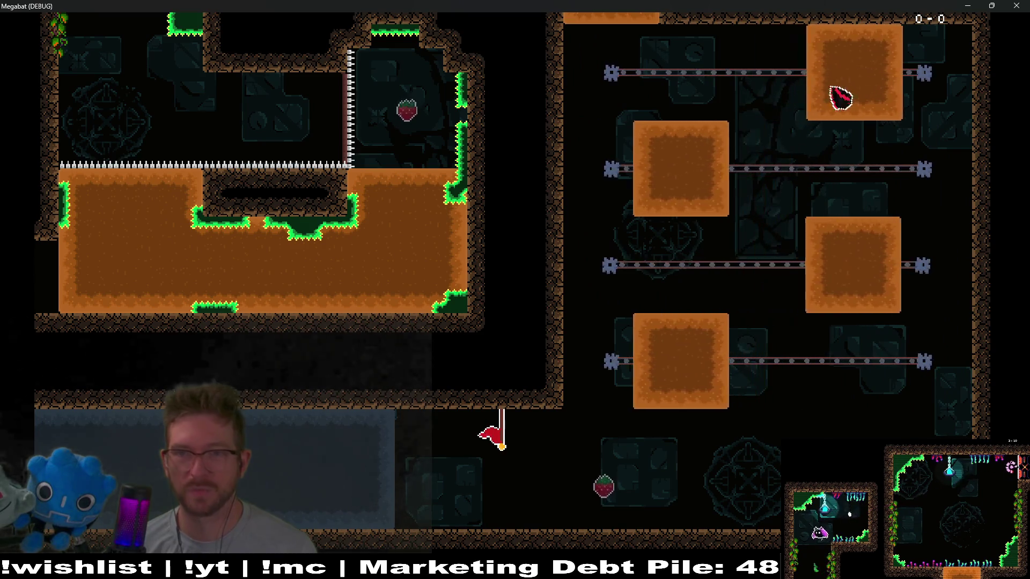
key(Left)
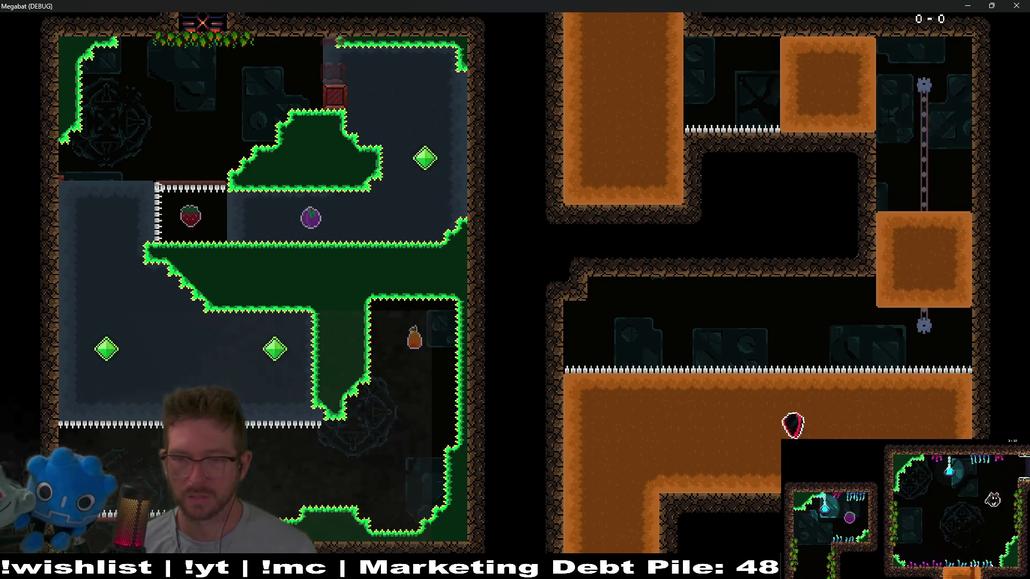
key(Up)
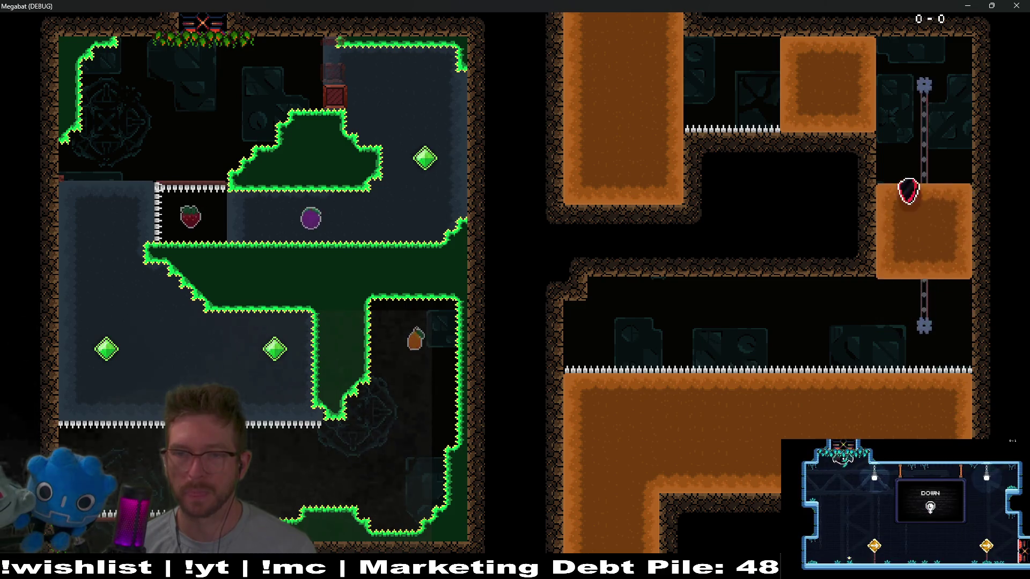
key(Left)
key(Up)
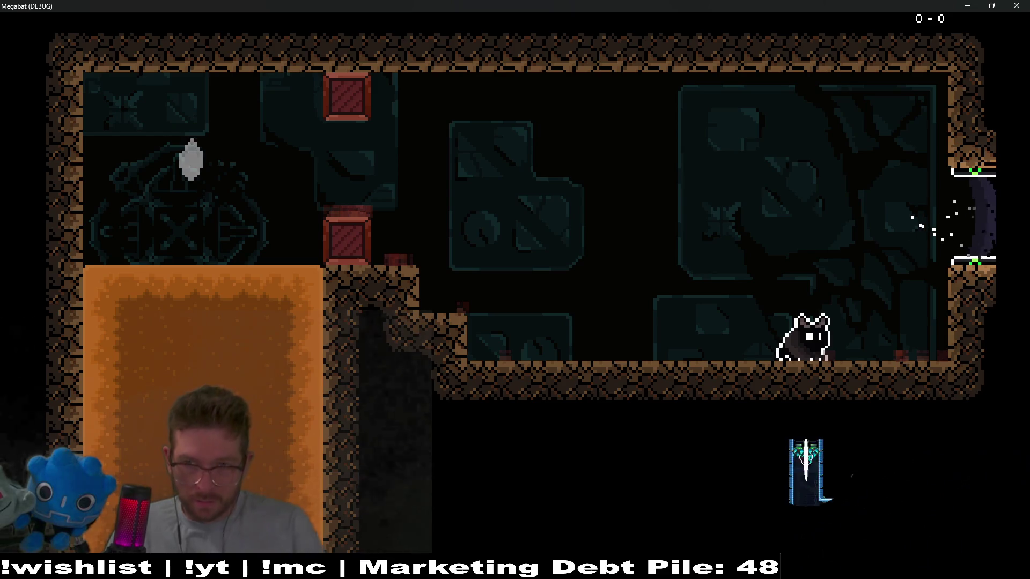
- Close the Megabat playtest and pan the 2D view around the laser wheel area
click(1008, 4)
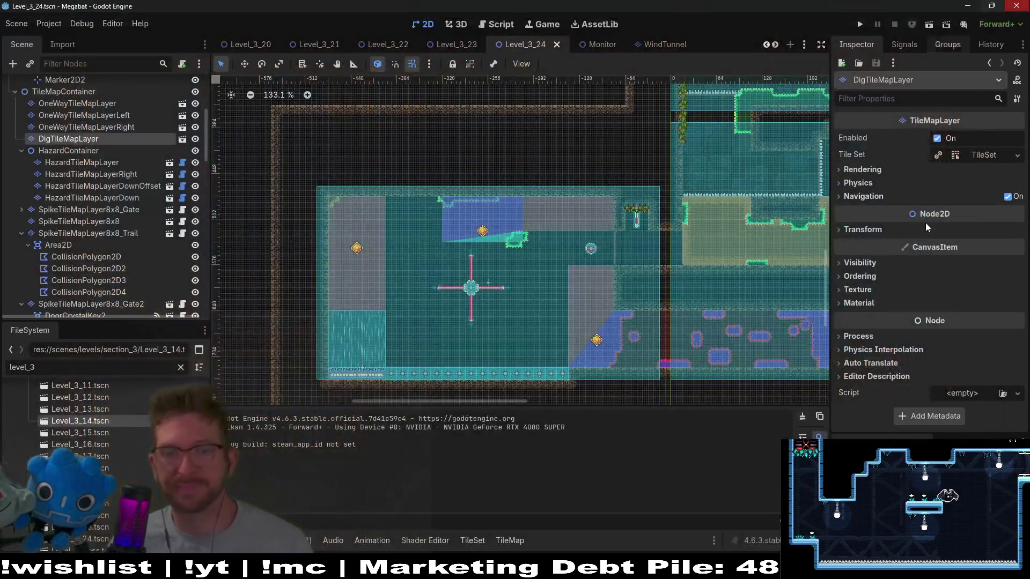
scroll(542, 284, up, 5)
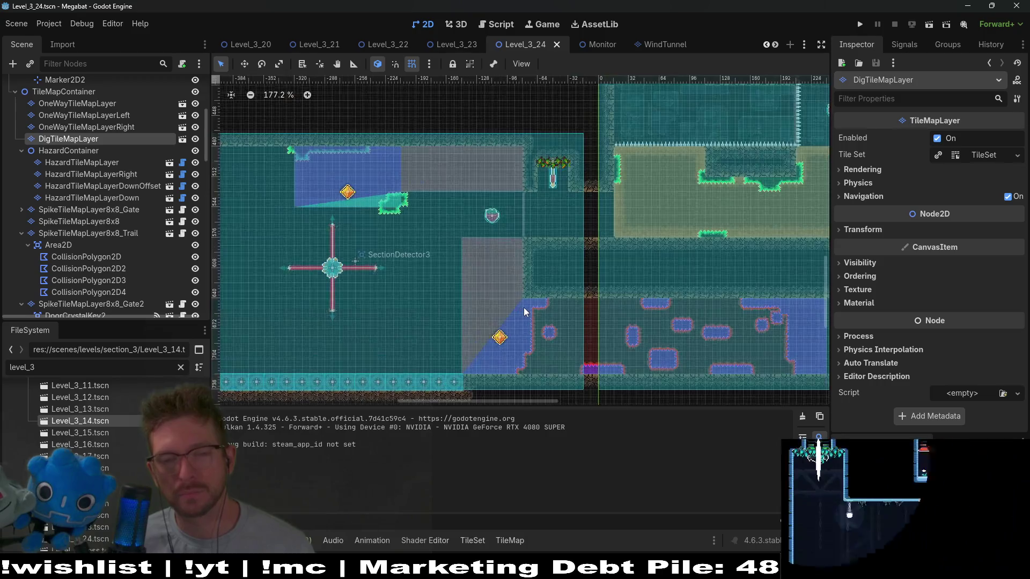
drag(461, 315, 533, 273)
drag(493, 216, 617, 345)
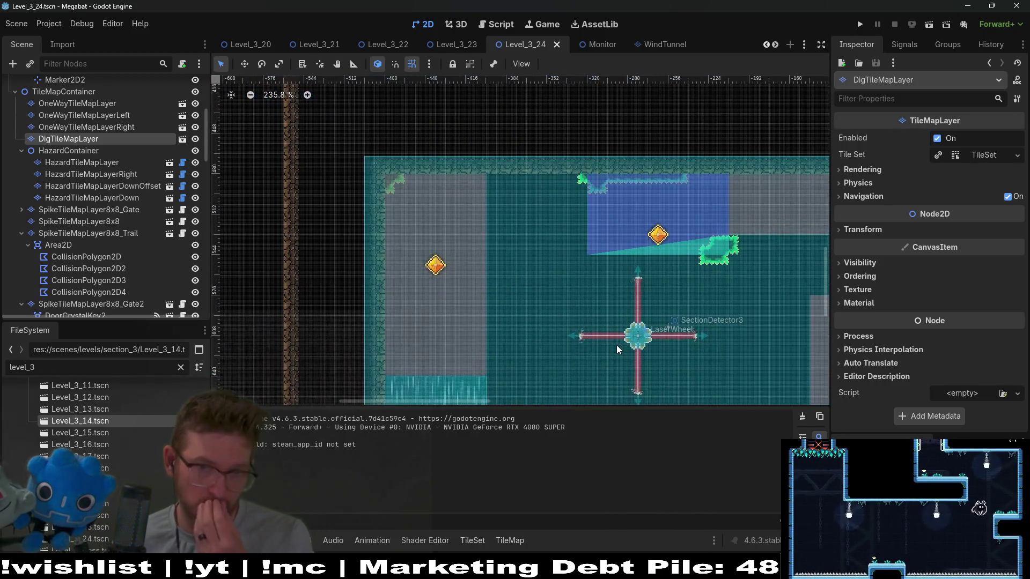
scroll(617, 334, right, 4)
scroll(617, 334, down, 2)
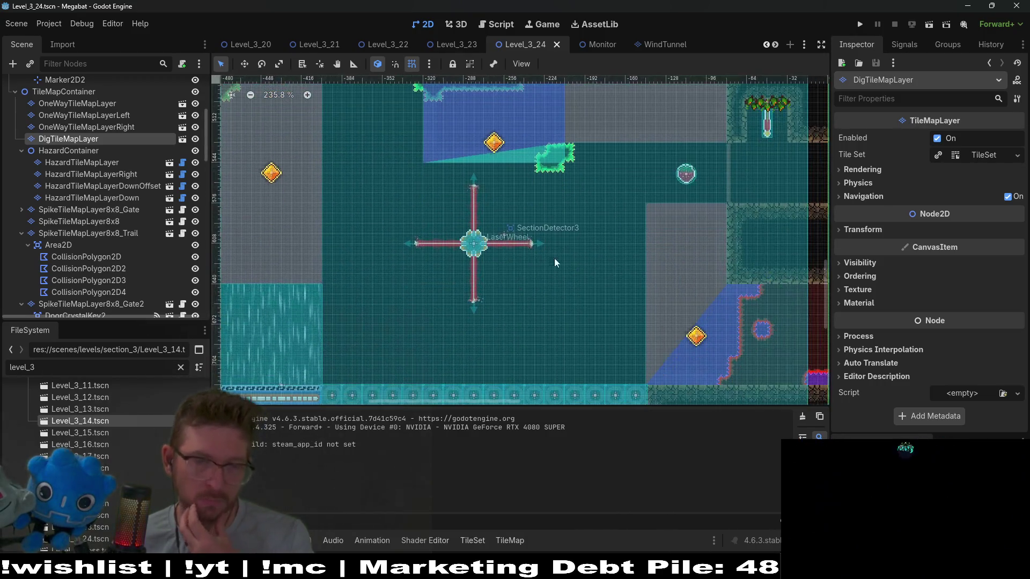
scroll(613, 305, right, 2)
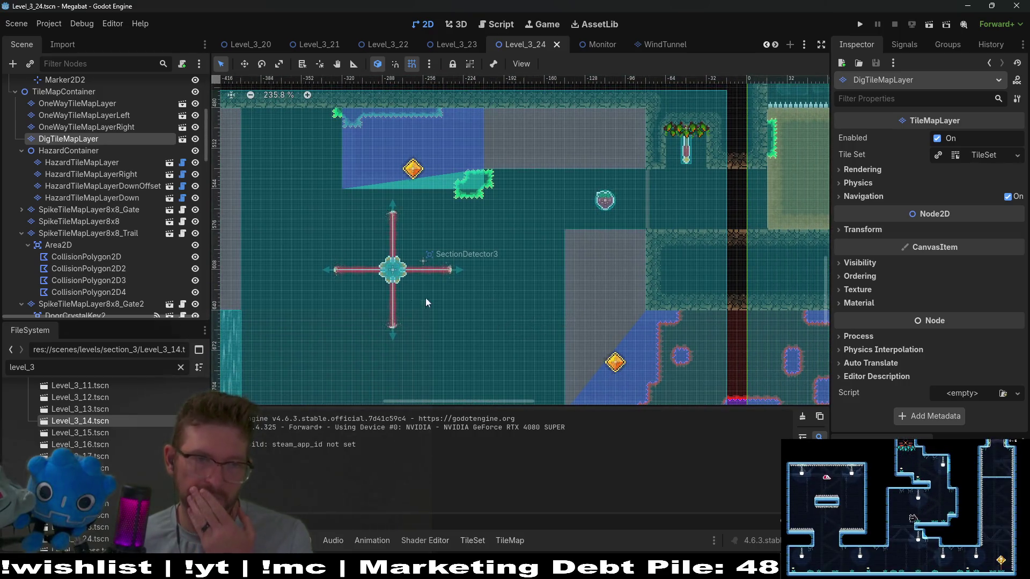
drag(426, 297, 535, 260)
drag(624, 240, 575, 258)
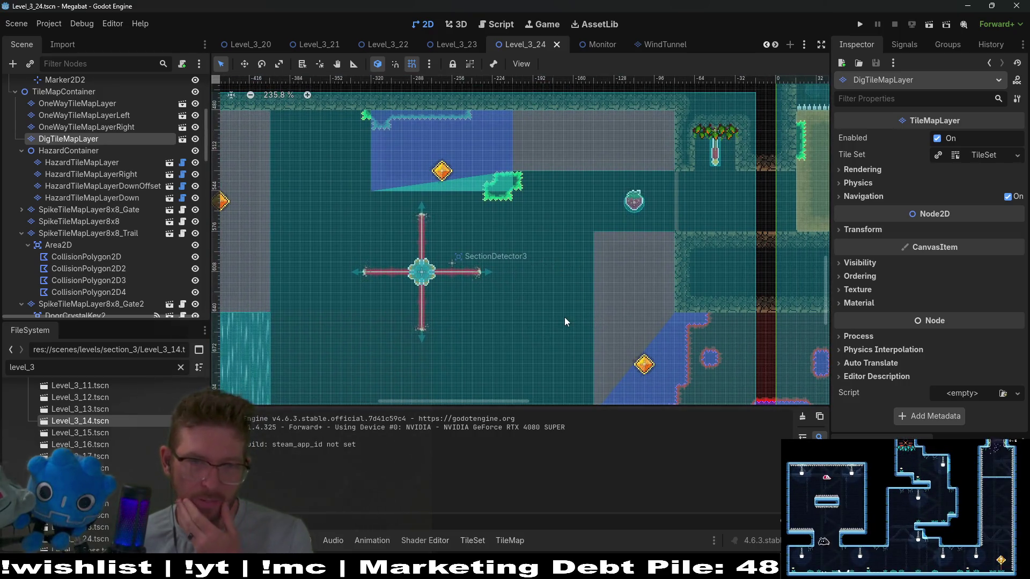
- Scroll down the Scene tree and select the LaserWheel node
scroll(600, 271, down, 2)
scroll(600, 271, left, 1)
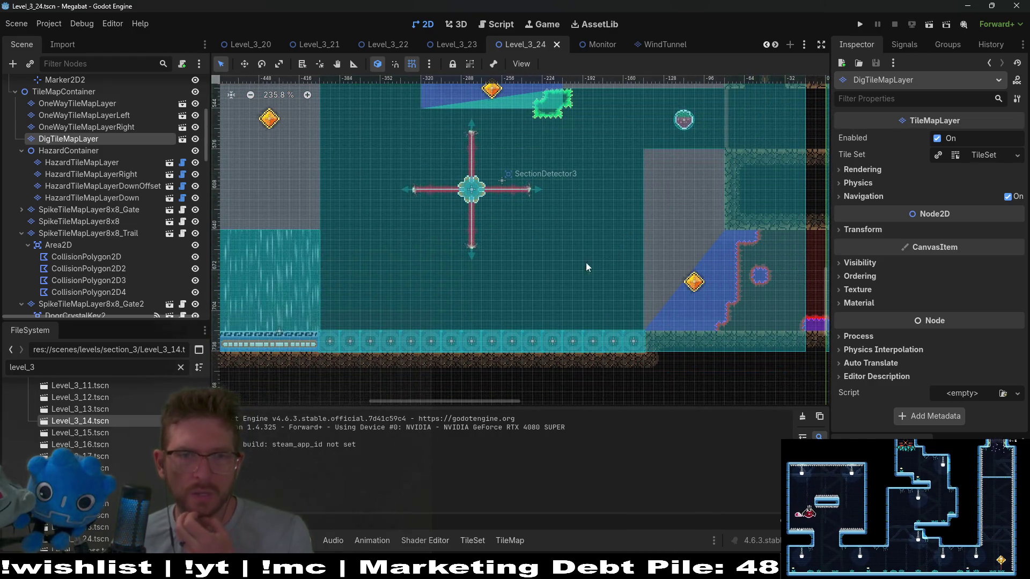
scroll(507, 288, down, 1)
scroll(514, 277, down, 1)
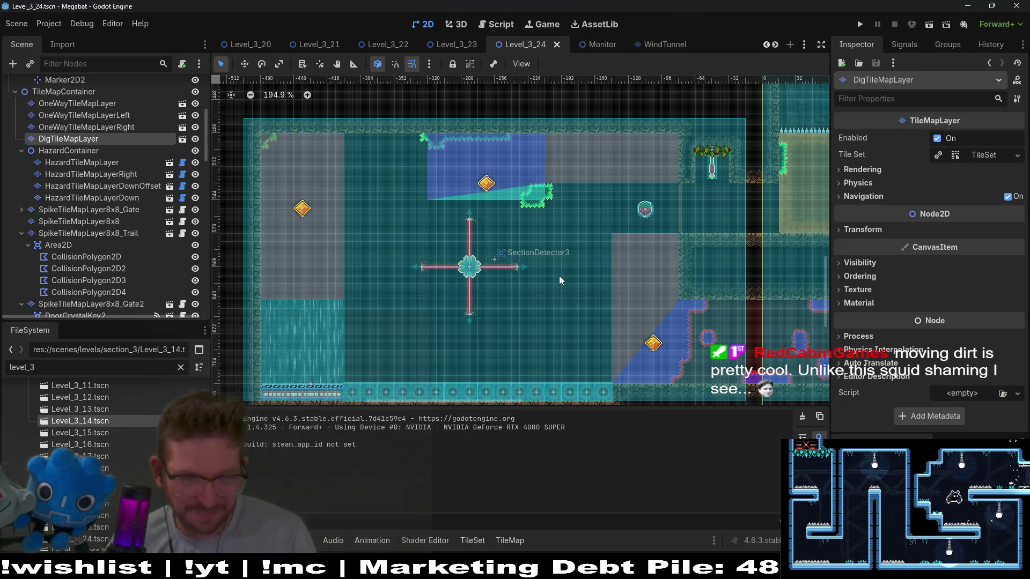
scroll(147, 235, down, 15)
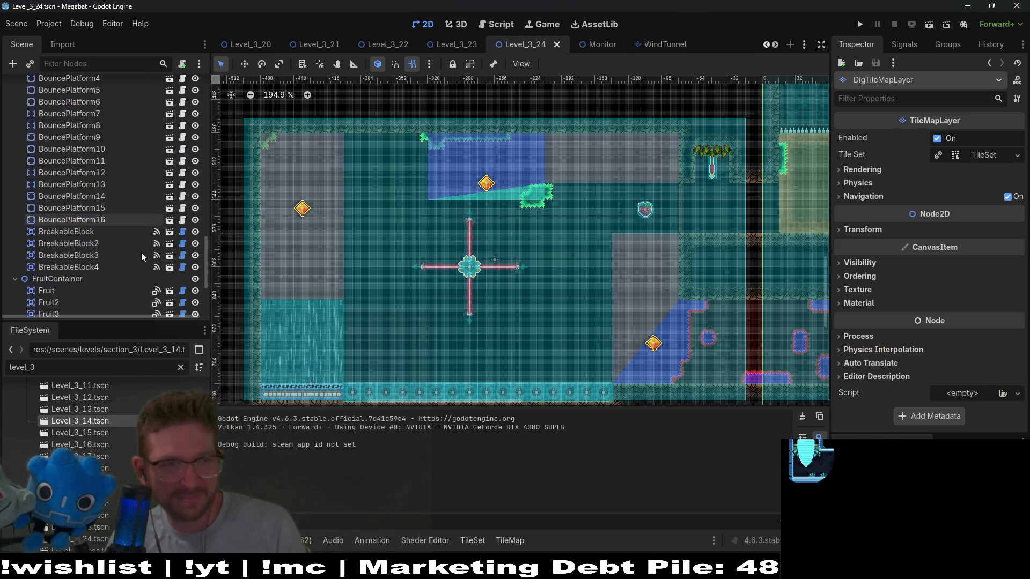
click(75, 146)
- Nudge the LaserWheel one step right and two steps down
scroll(500, 304, up, 3)
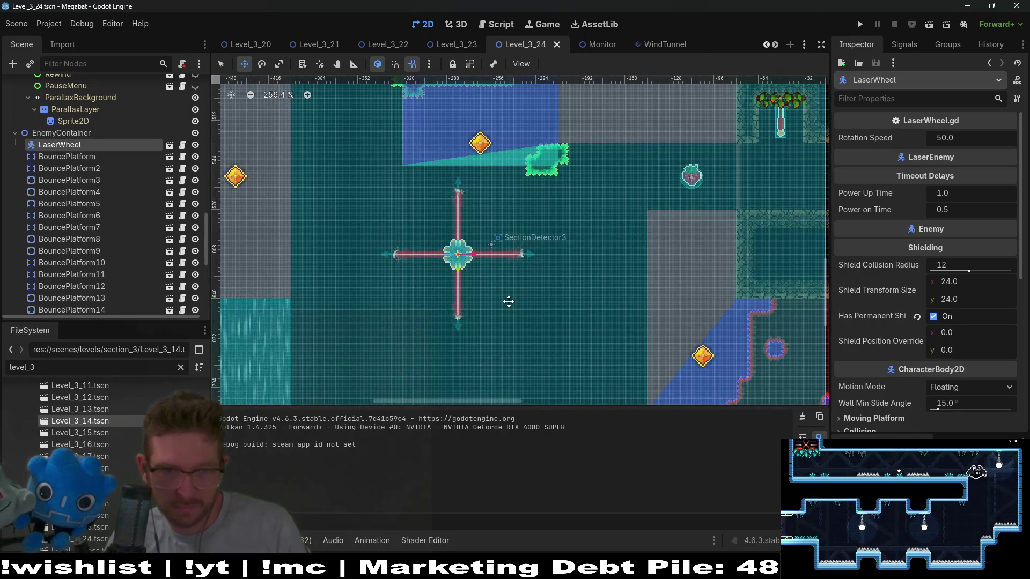
key(Right)
key(Right)
key(Right)
key(Down)
key(Down)
key(Down)
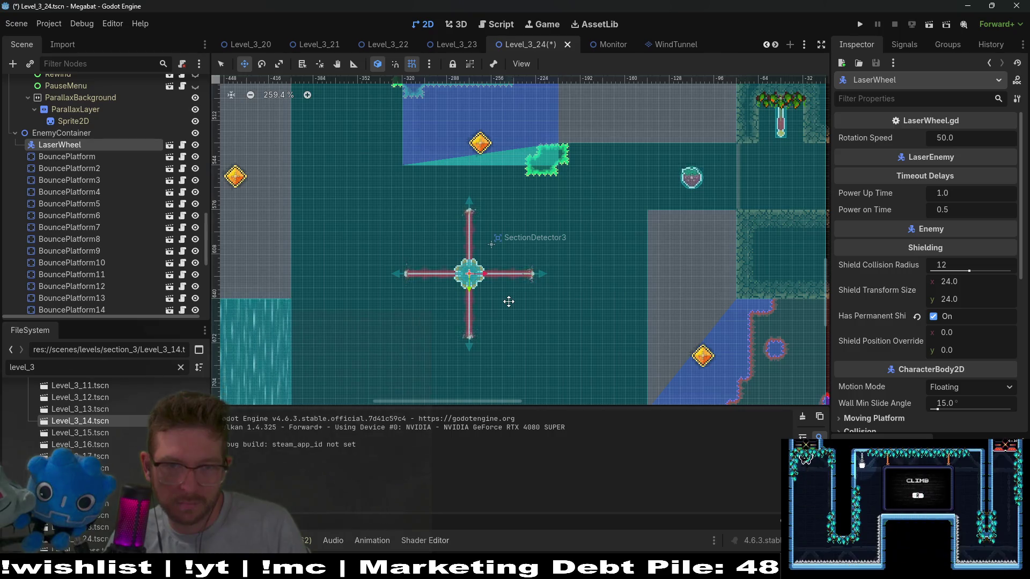
key(Down)
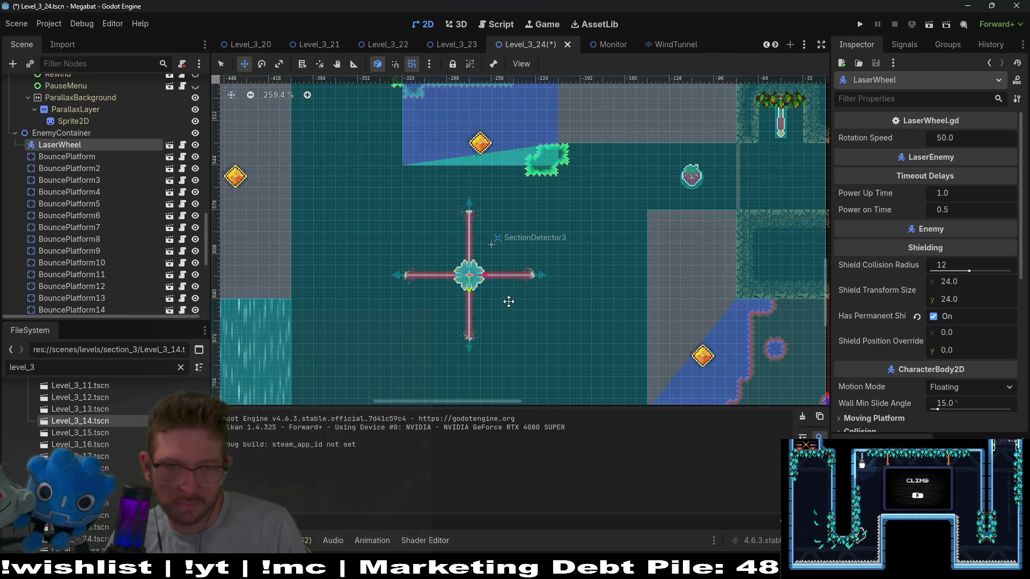
- Save the Level_3_24 scene and start a new playtest of the level
scroll(509, 301, down, 2)
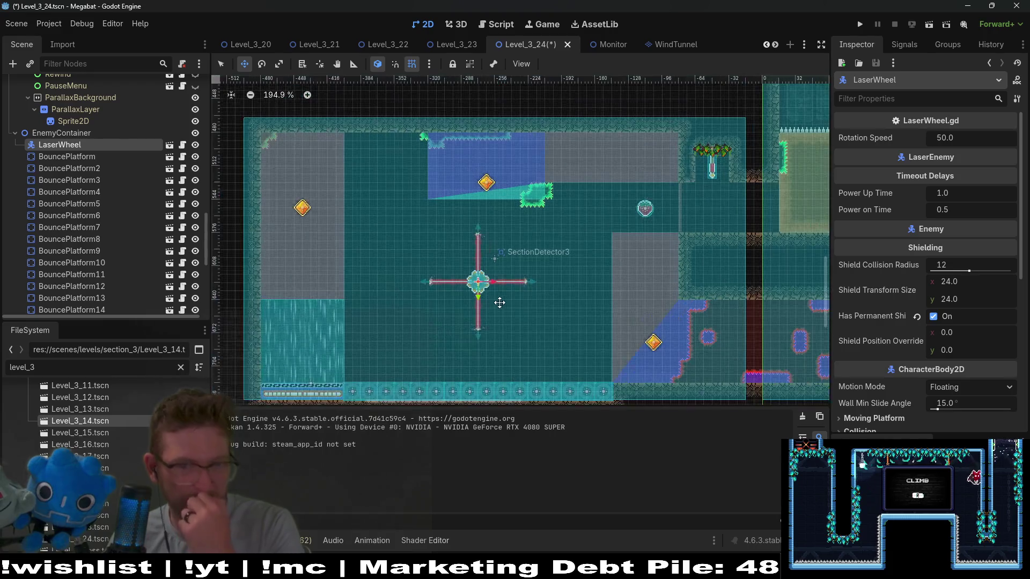
scroll(495, 304, up, 7)
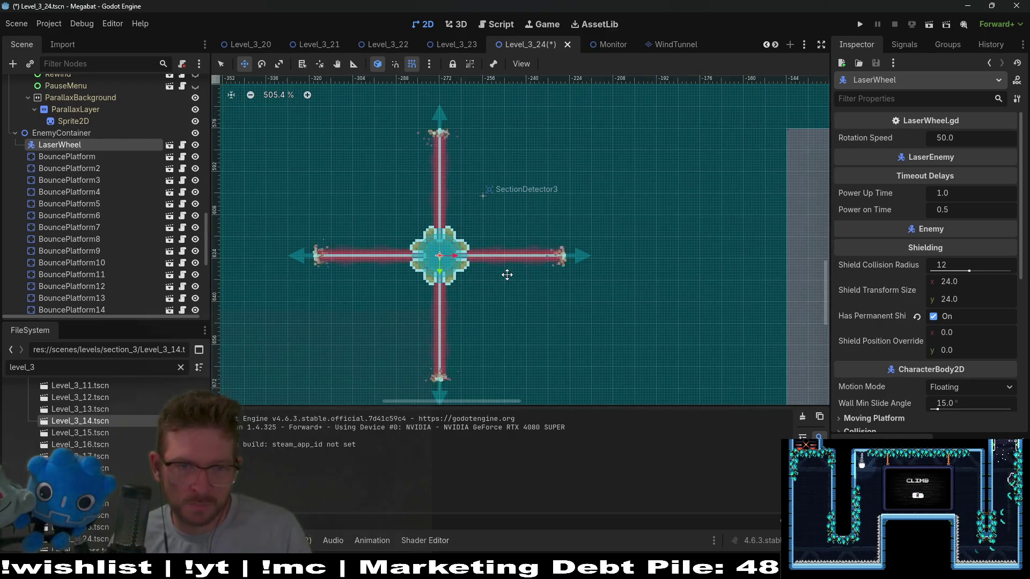
scroll(501, 274, down, 7)
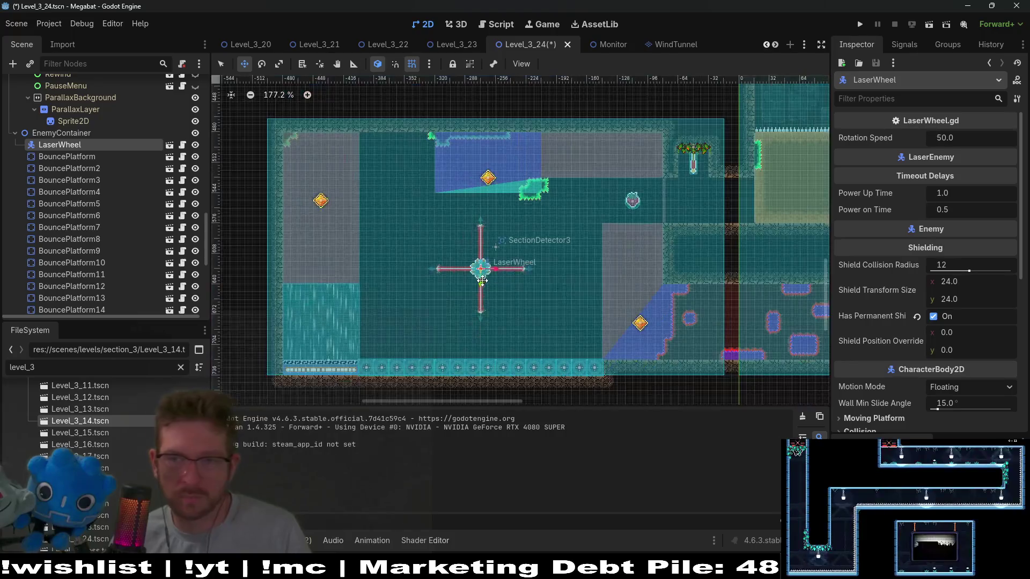
key(ctrl+s)
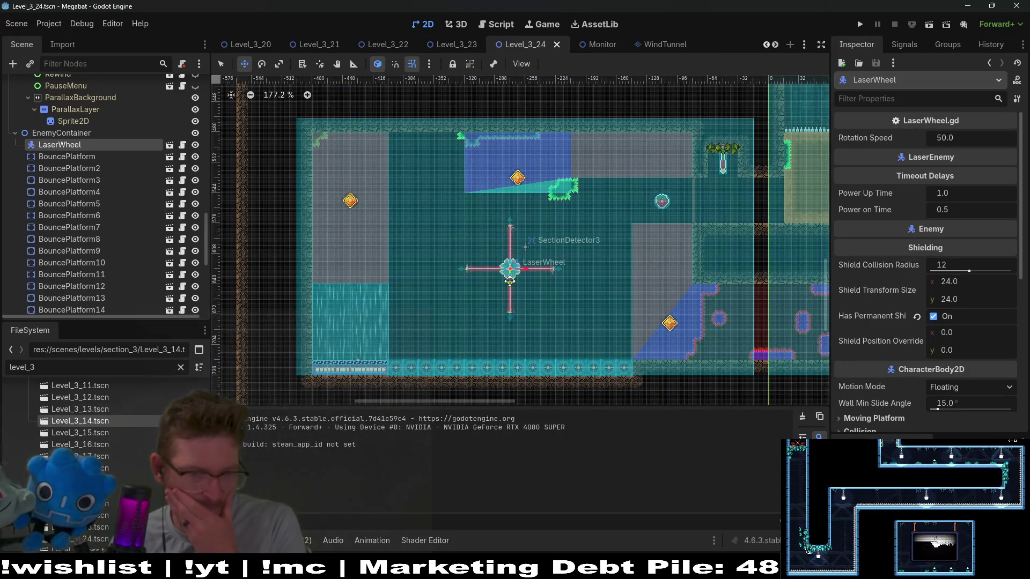
click(936, 24)
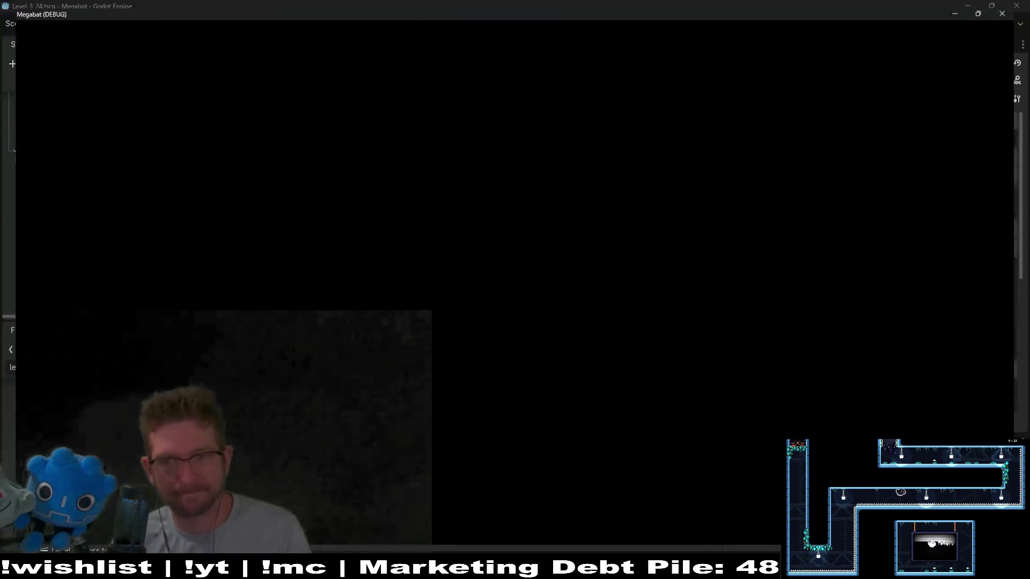
- Fly the bat past the strawberry, second coin and carrot into the new room
key(Down)
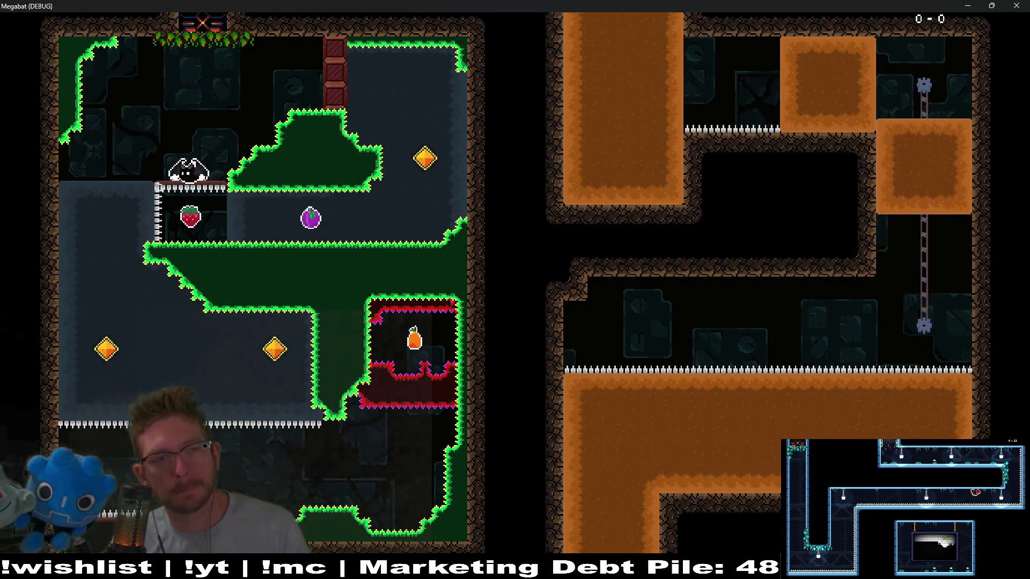
key(x)
key(Up)
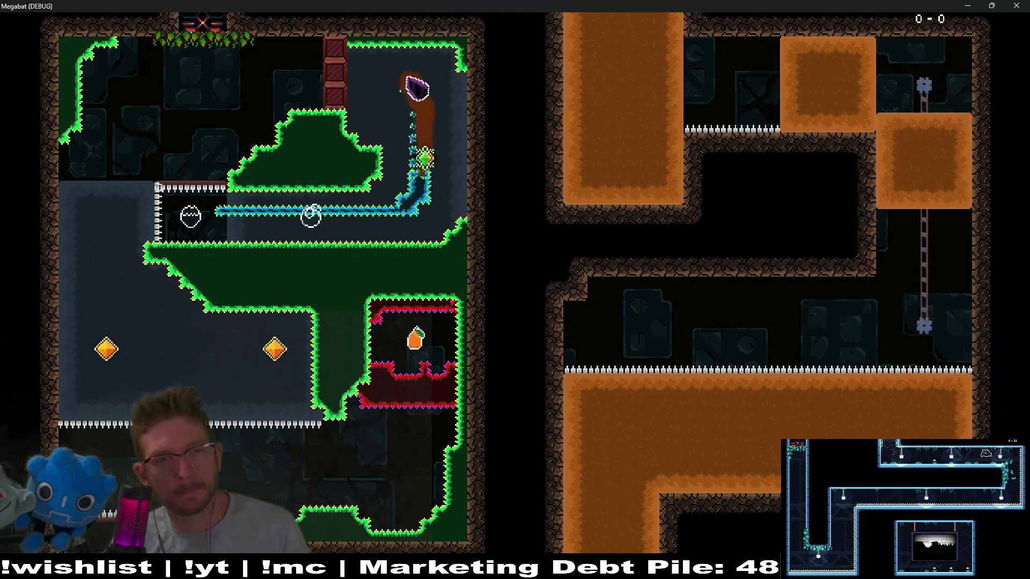
key(Left)
key(Down)
key(Right)
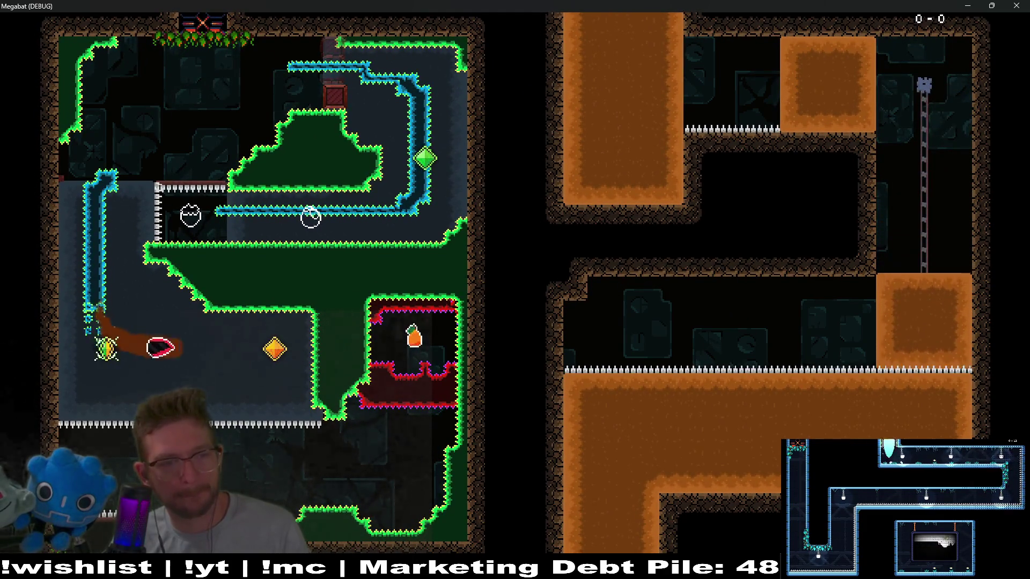
key(Down)
key(Right)
key(Up)
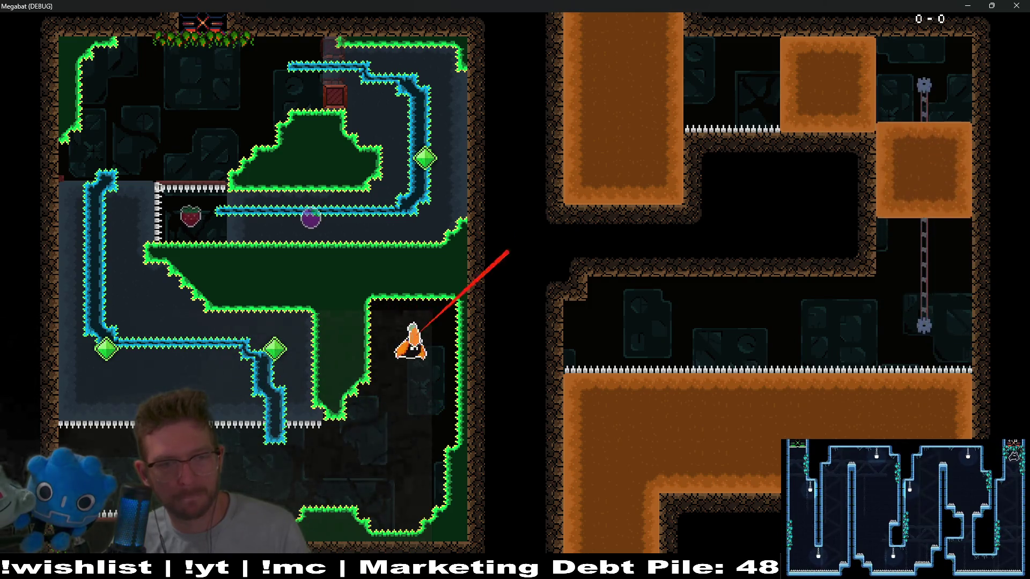
key(Down)
key(Left)
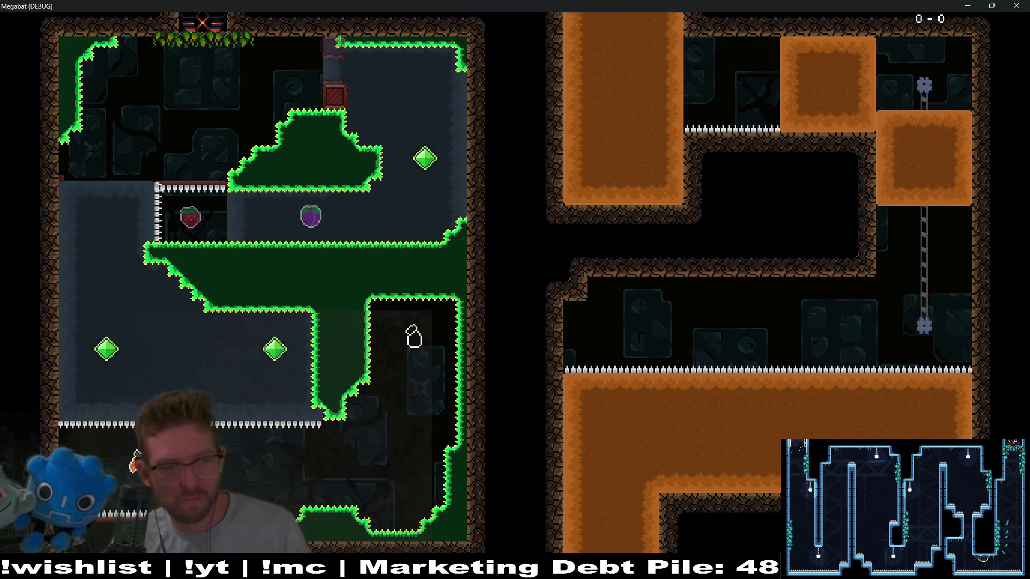
key(Down)
key(Right)
key(Right)
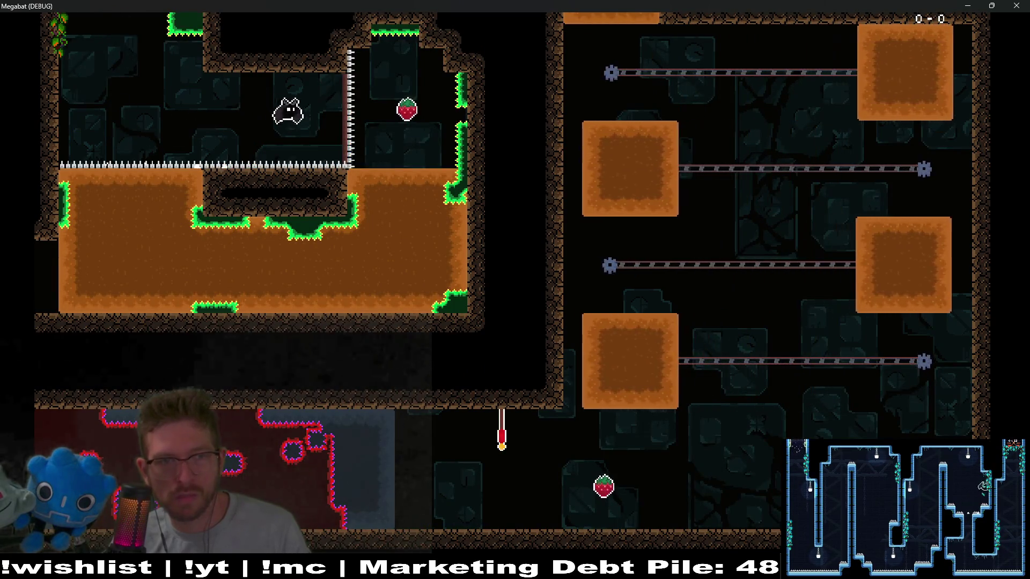
- Burrow through the orange blocks past the checkpoint and tunnel under the lasers
key(Down)
key(Left)
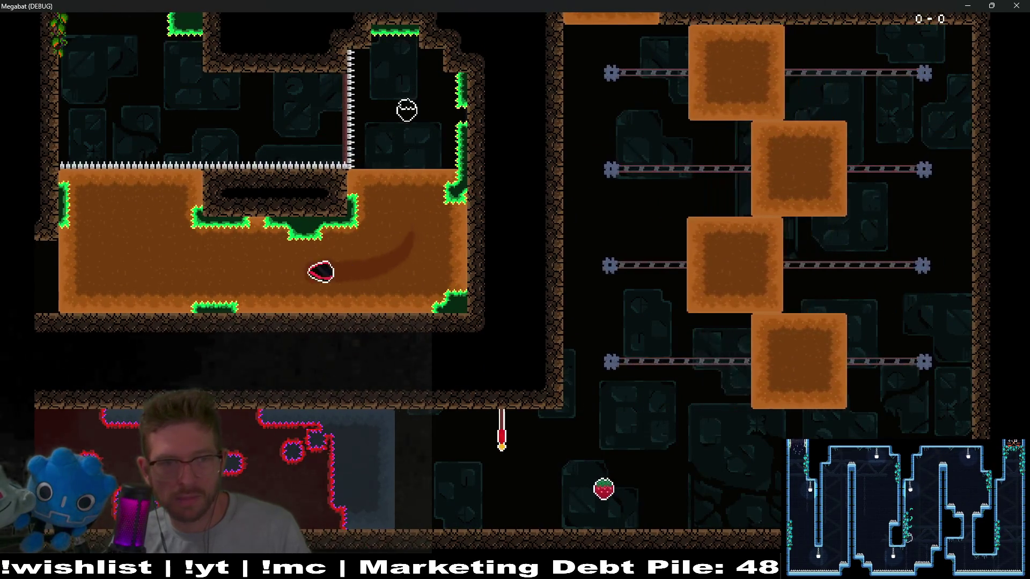
key(Up)
key(Left)
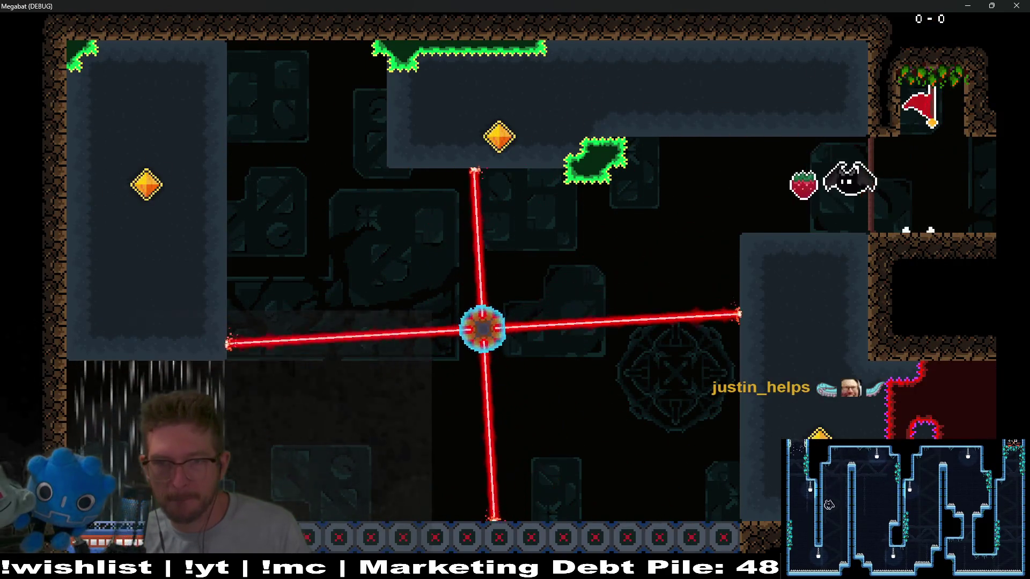
key(Down)
key(Left)
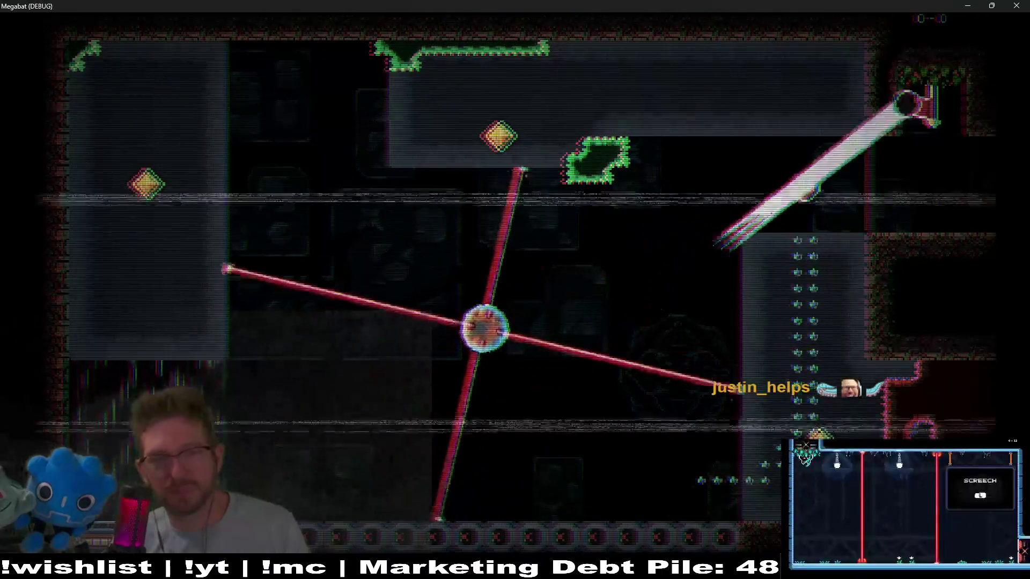
key(Left)
key(Down)
key(Left)
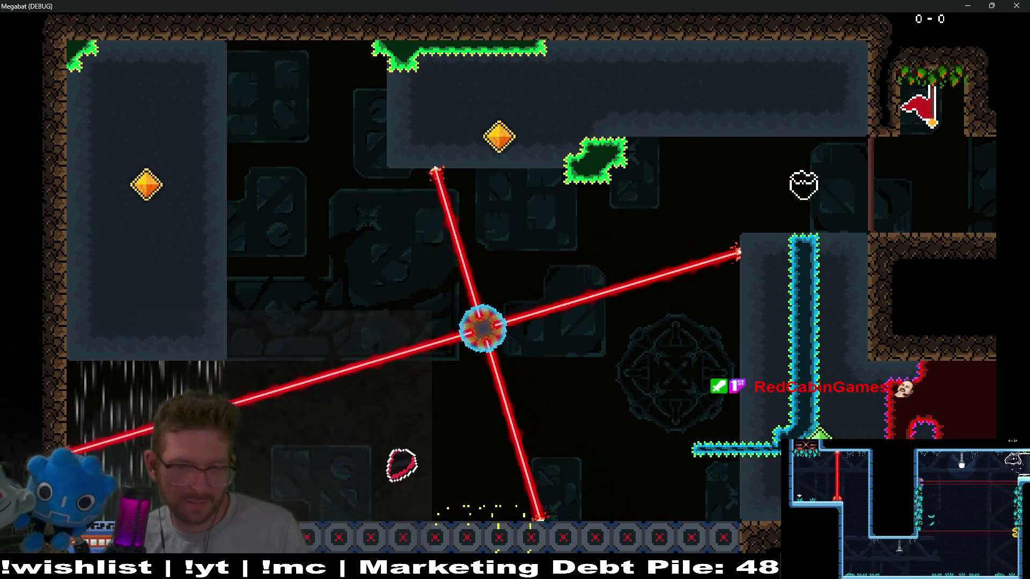
key(Up)
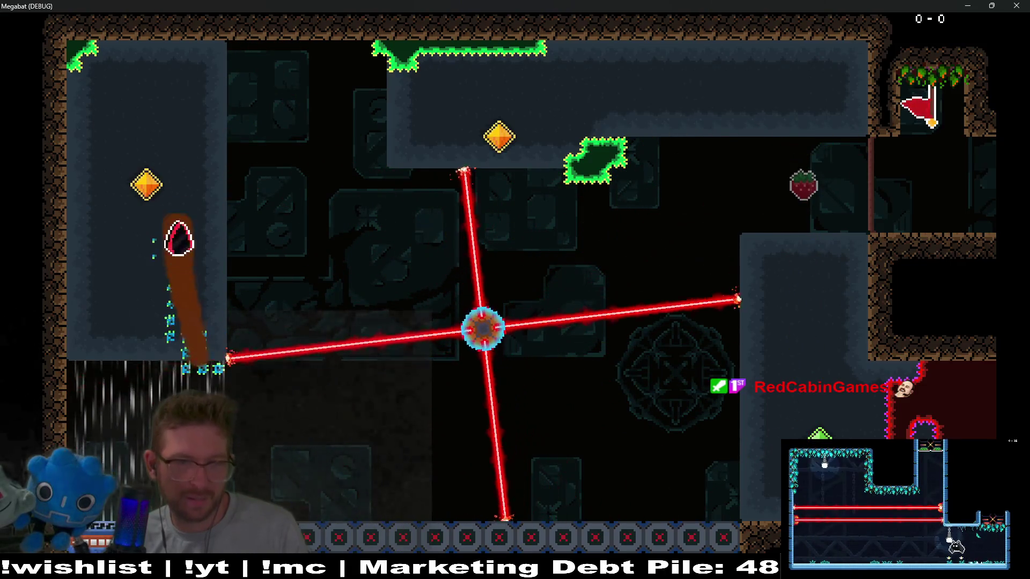
key(Right)
key(Down)
key(Left)
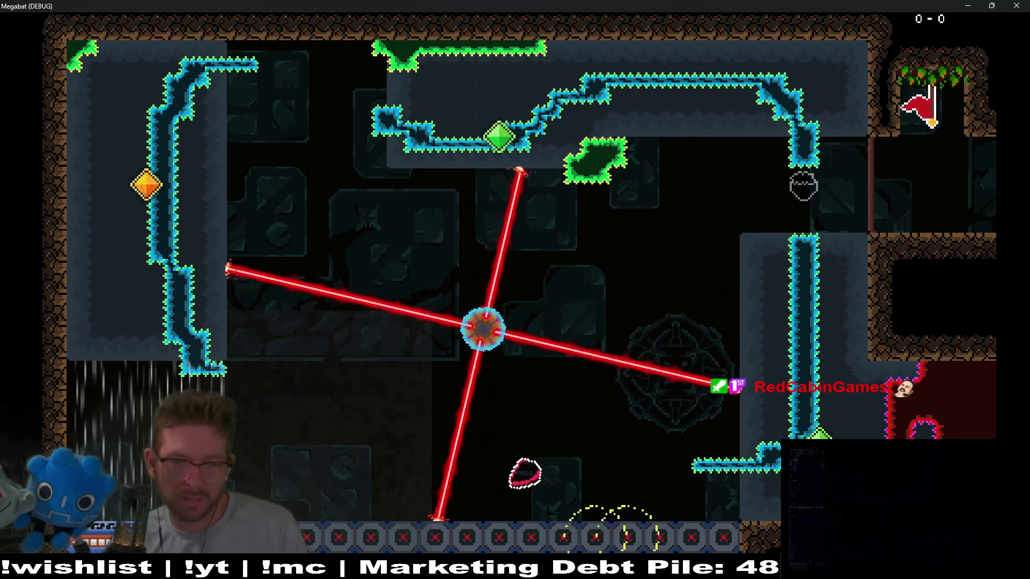
key(Up)
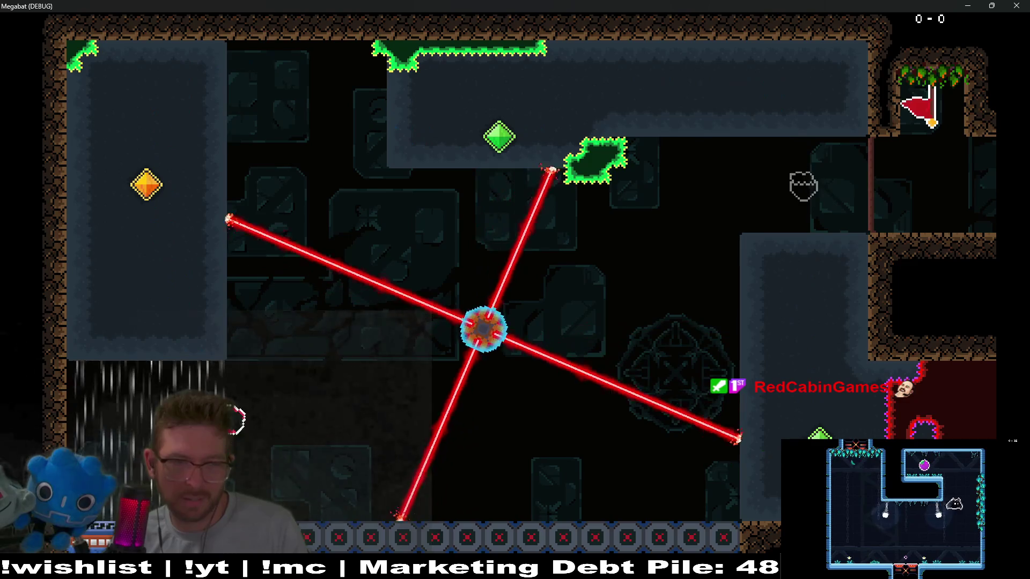
key(Right)
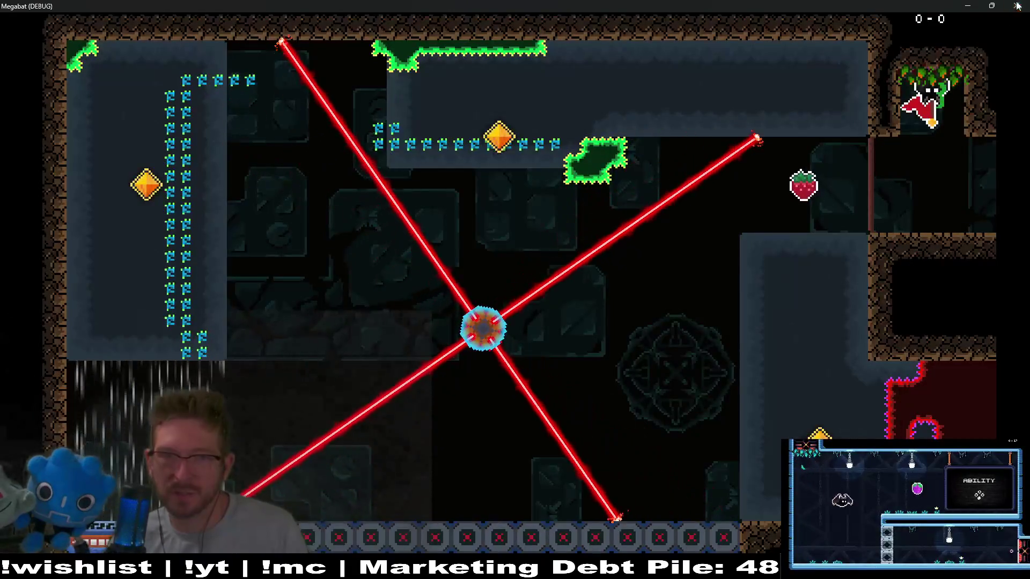
- Stop the playtest, nudge the LaserWheel up slightly and save the scene
key(F8)
key(Up)
key(Up)
key(ctrl+s)
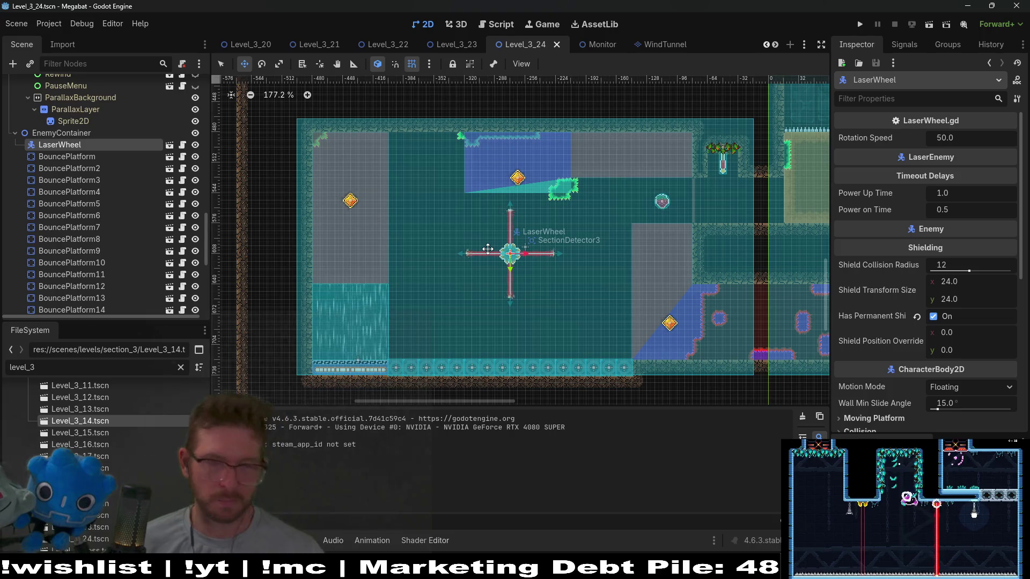
- Select HazardTileMapLayerRight under HazardContainer, then switch to SpikeTileMapLayer8x8 for terrain editing
scroll(121, 191, up, 8)
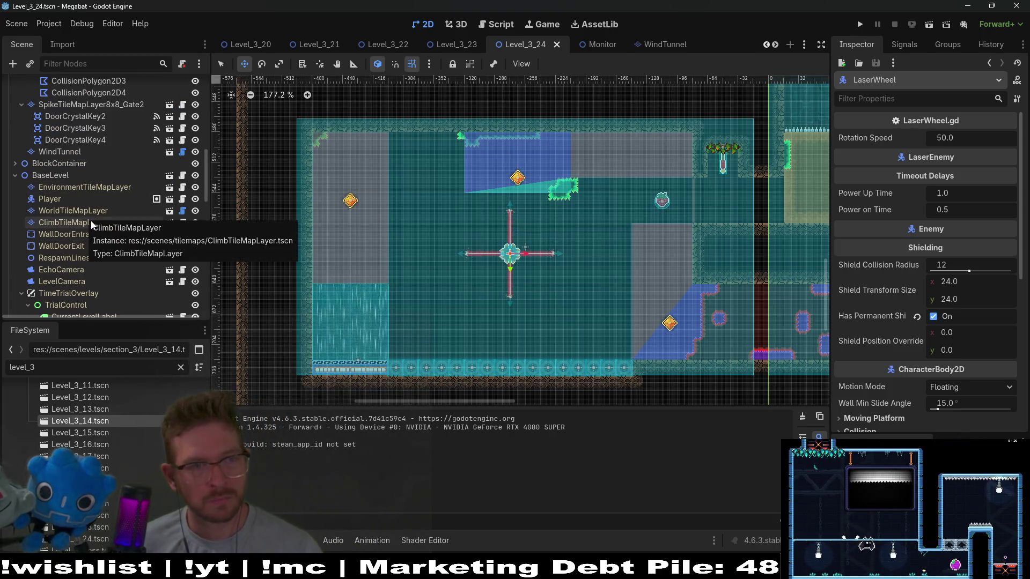
scroll(93, 215, up, 3)
scroll(97, 189, up, 5)
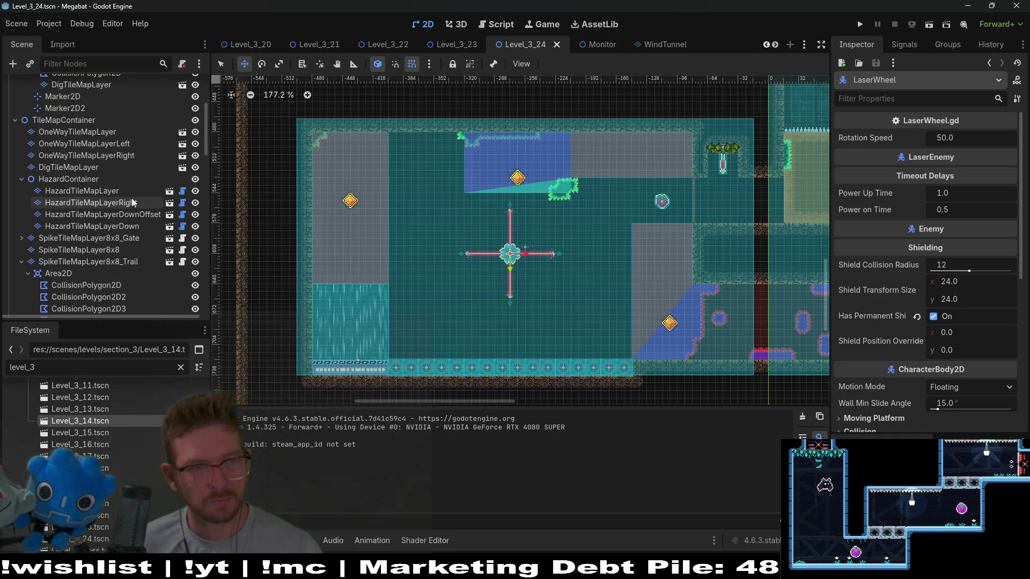
scroll(114, 139, up, 3)
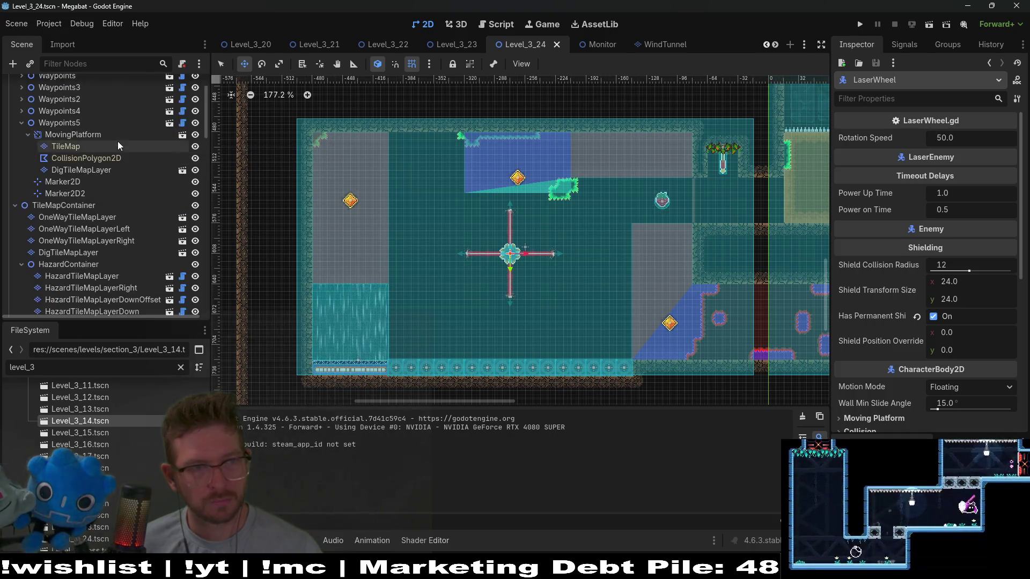
scroll(118, 141, down, 6)
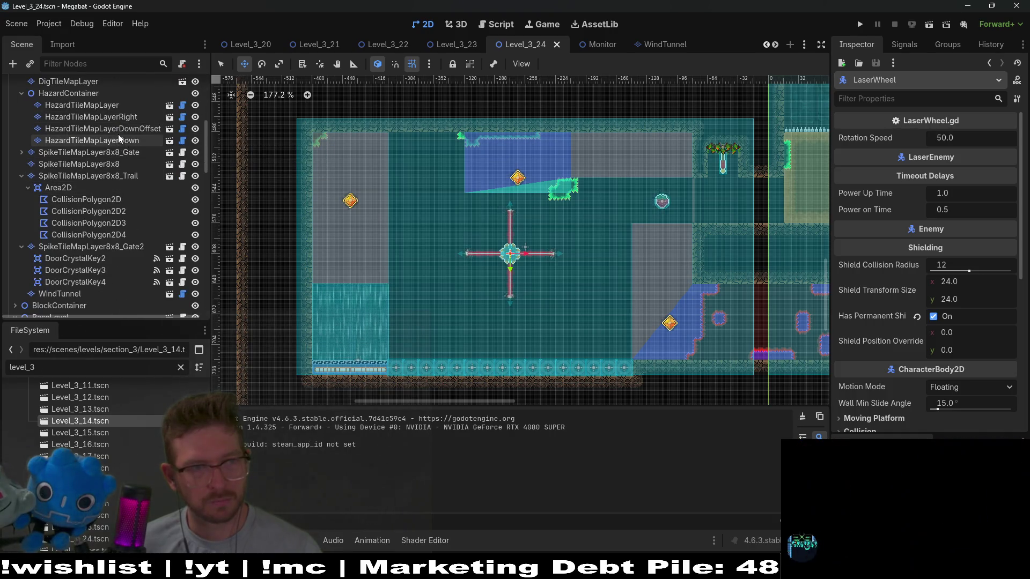
click(111, 118)
scroll(101, 219, up, 2)
click(101, 220)
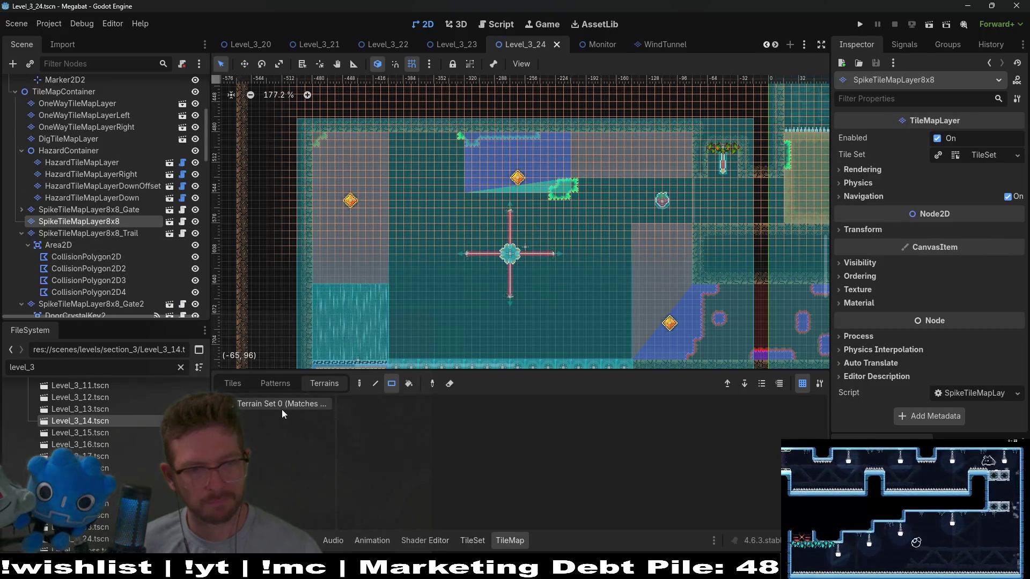
- Paint an Emerald spike block left of the laser wheel, trim and extend it, then save
click(277, 416)
scroll(392, 231, up, 5)
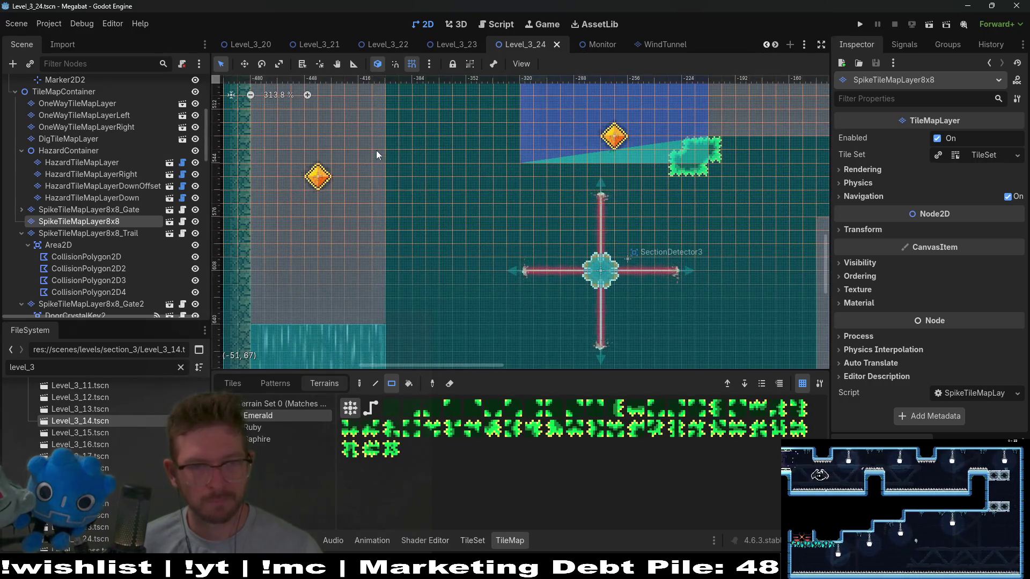
mouse_move(391, 190)
mouse_down()
mouse_move(393, 200)
mouse_move(445, 193)
mouse_up()
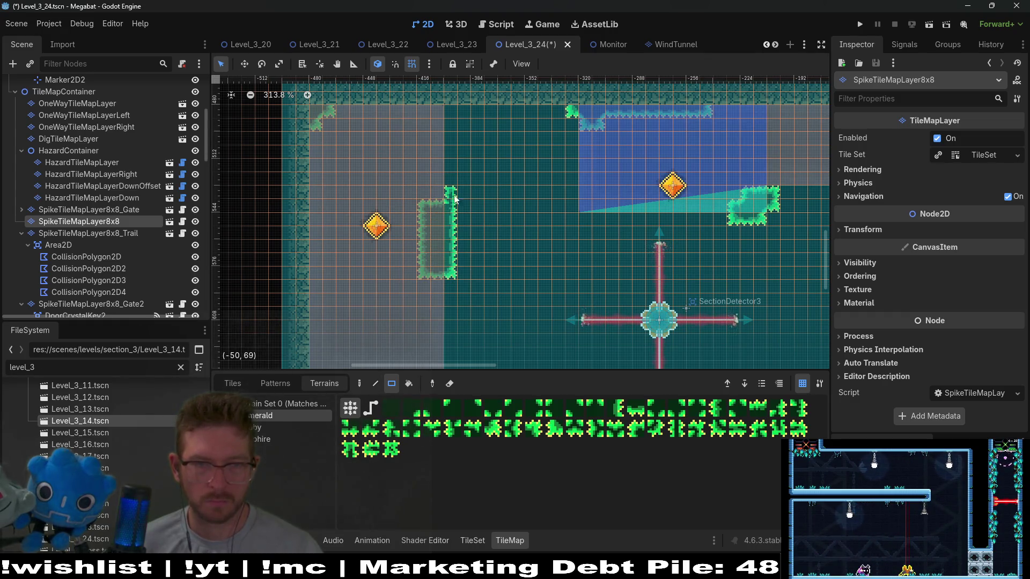
scroll(465, 205, down, 2)
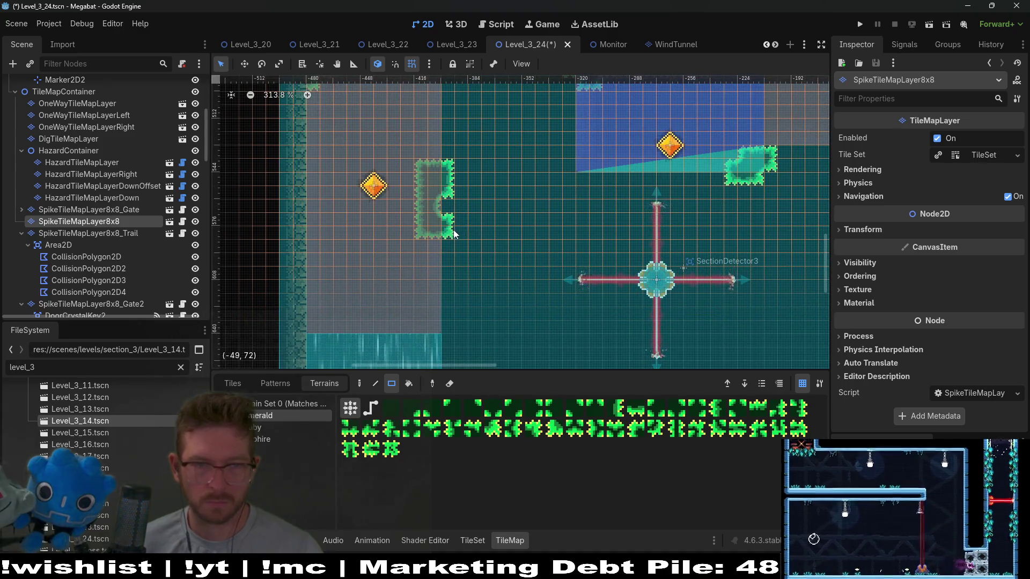
drag(448, 225, 450, 259)
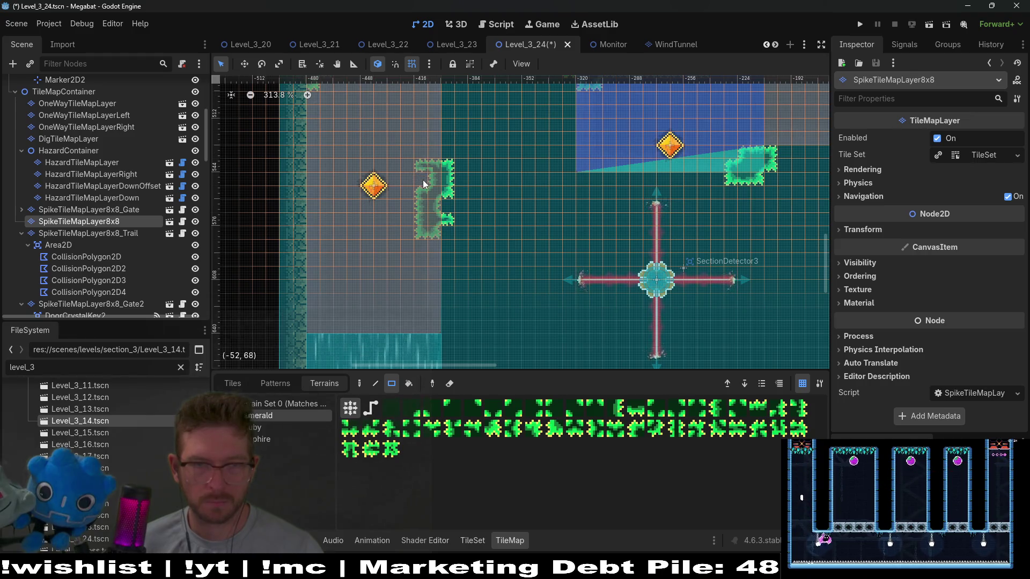
click(422, 243)
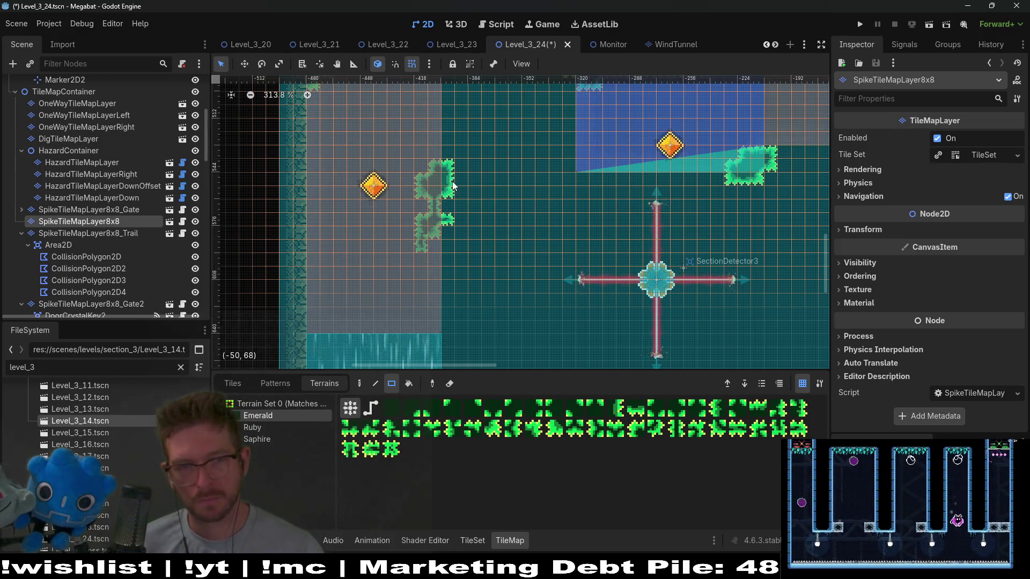
scroll(480, 202, down, 3)
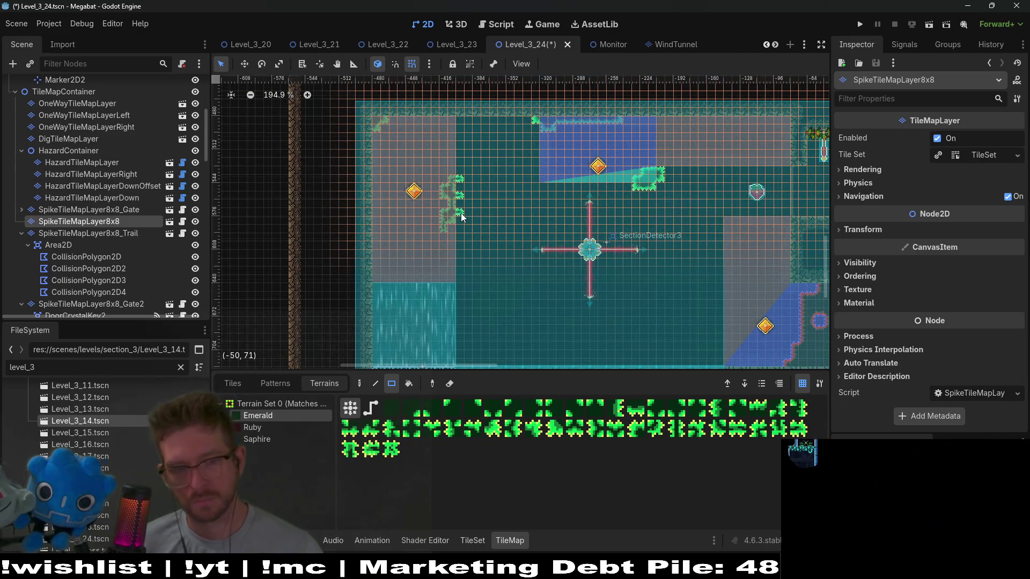
key(ctrl+s)
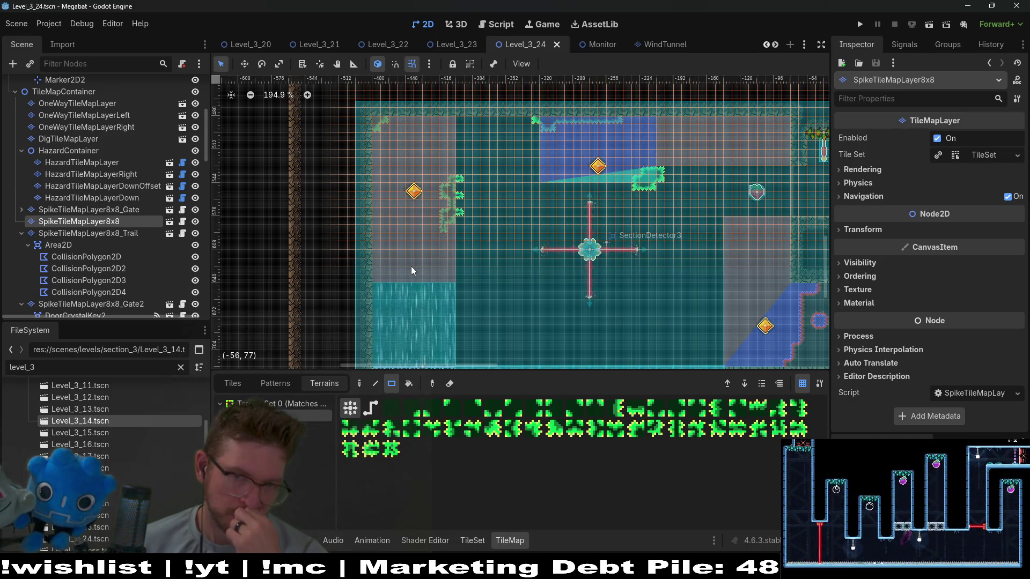
- Paint a small Emerald spike square in the room's upper-right corner and pan along the level
scroll(691, 202, up, 4)
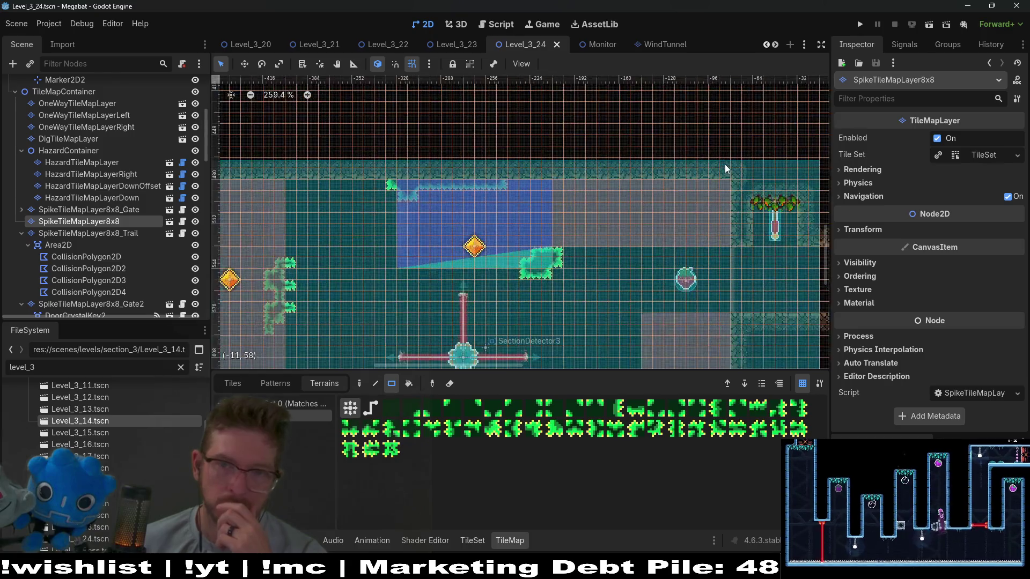
drag(733, 195, 732, 197)
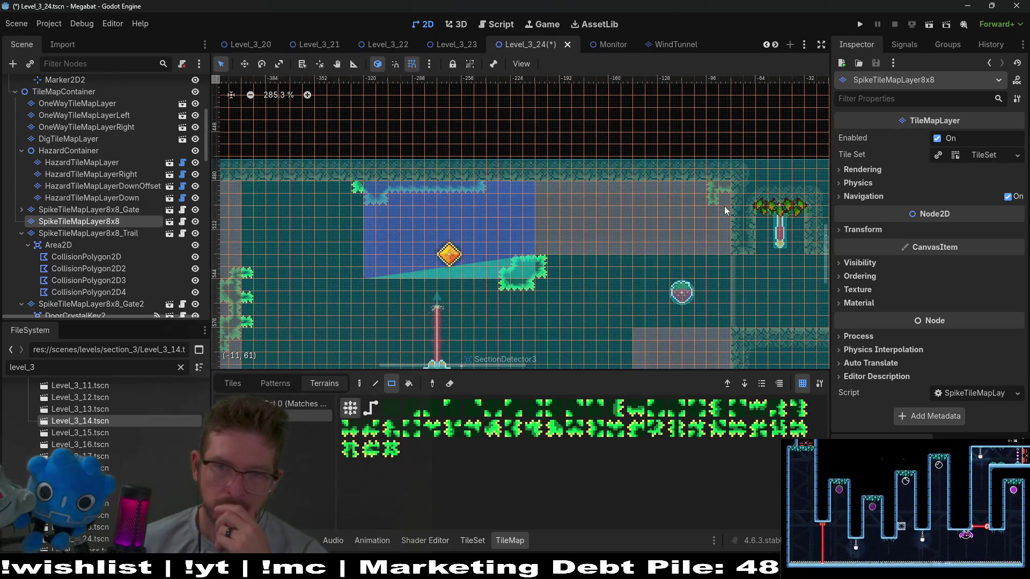
scroll(711, 201, down, 7)
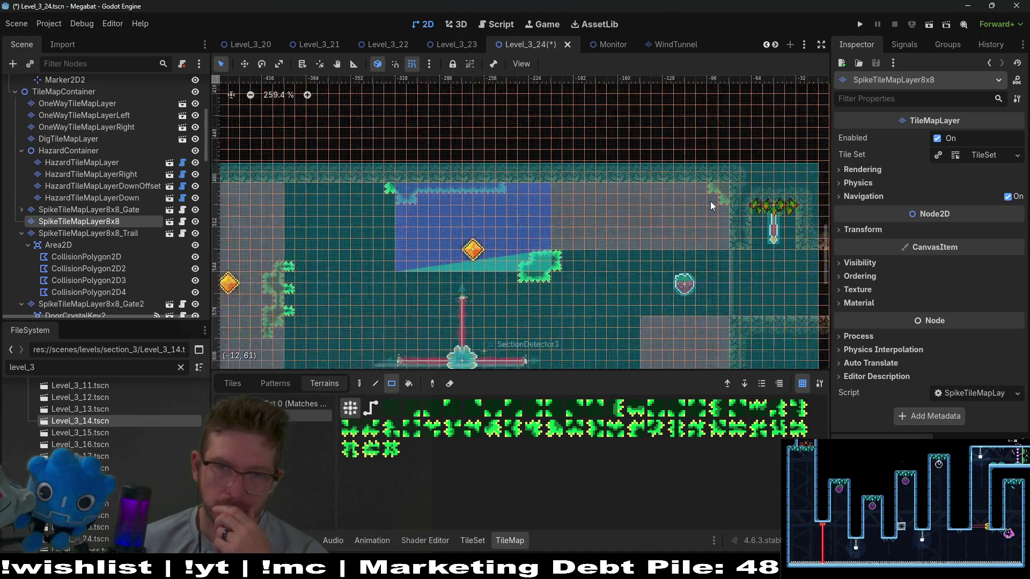
scroll(725, 263, down, 3)
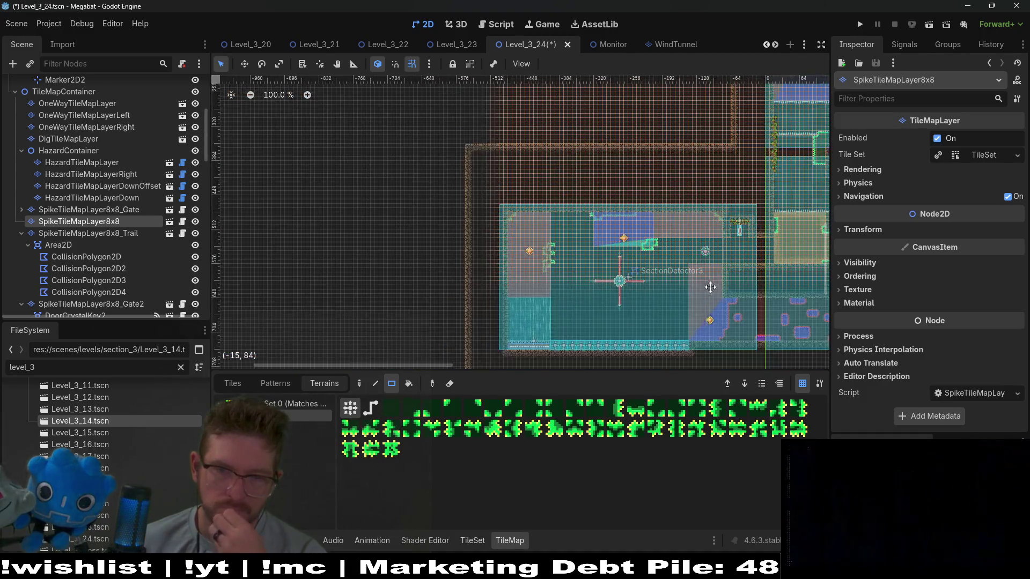
drag(742, 230, 541, 234)
drag(712, 240, 618, 278)
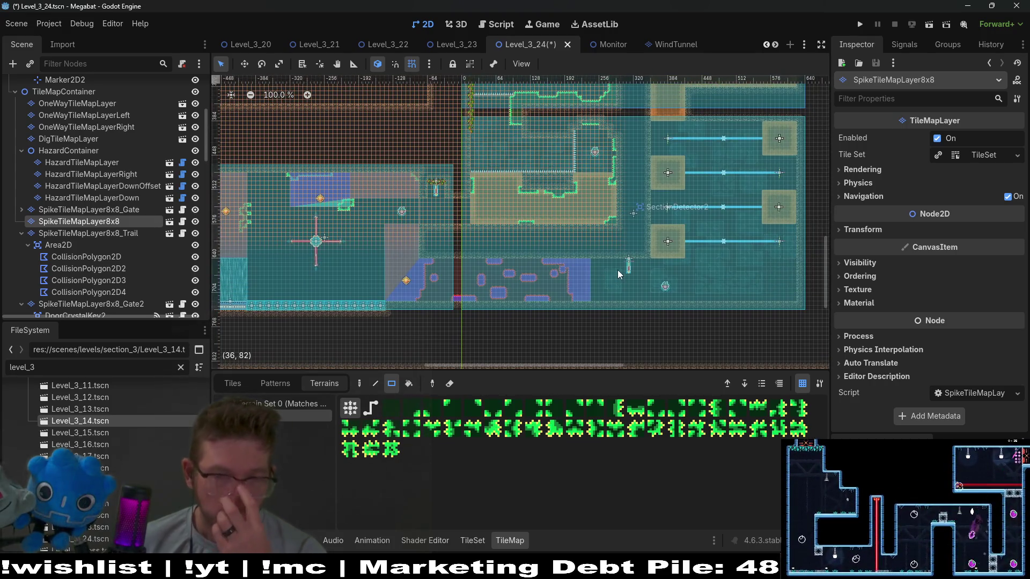
scroll(101, 130, up, 3)
scroll(96, 141, up, 5)
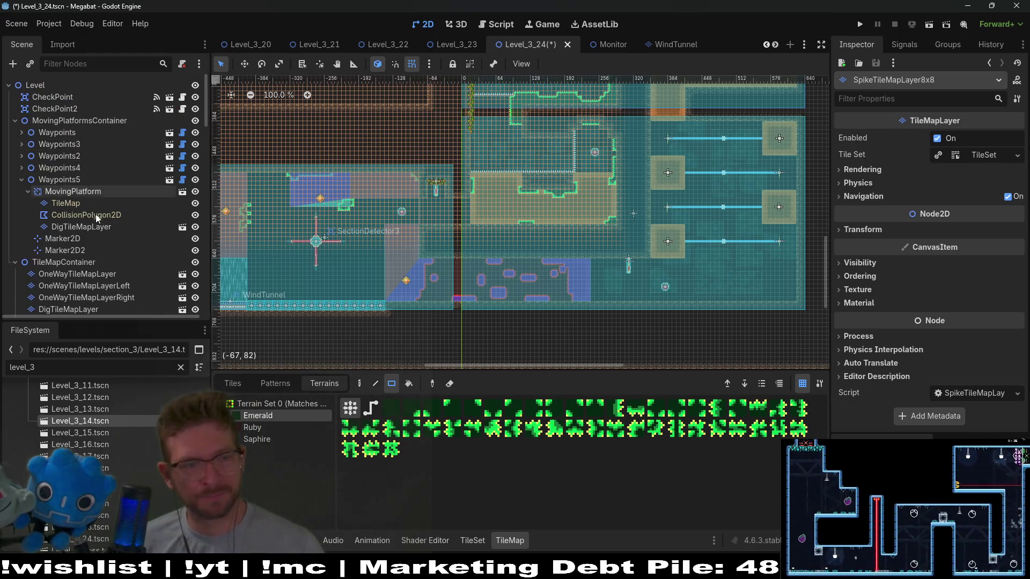
scroll(96, 214, down, 6)
scroll(102, 228, down, 5)
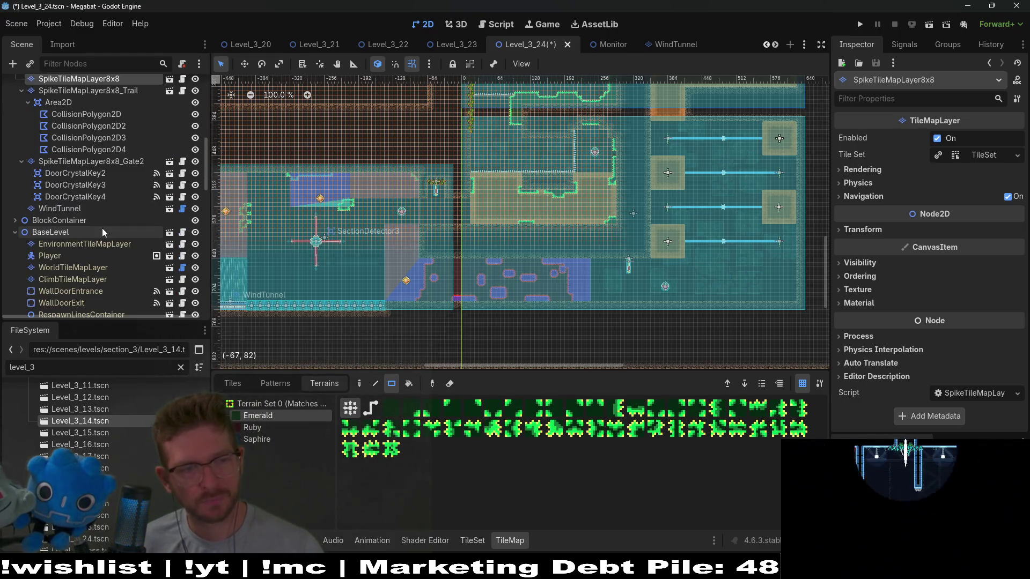
- Paint a row of DESERT climb terrain on ClimbTileMapLayer above the checkpoint
click(89, 280)
click(260, 451)
scroll(630, 295, up, 8)
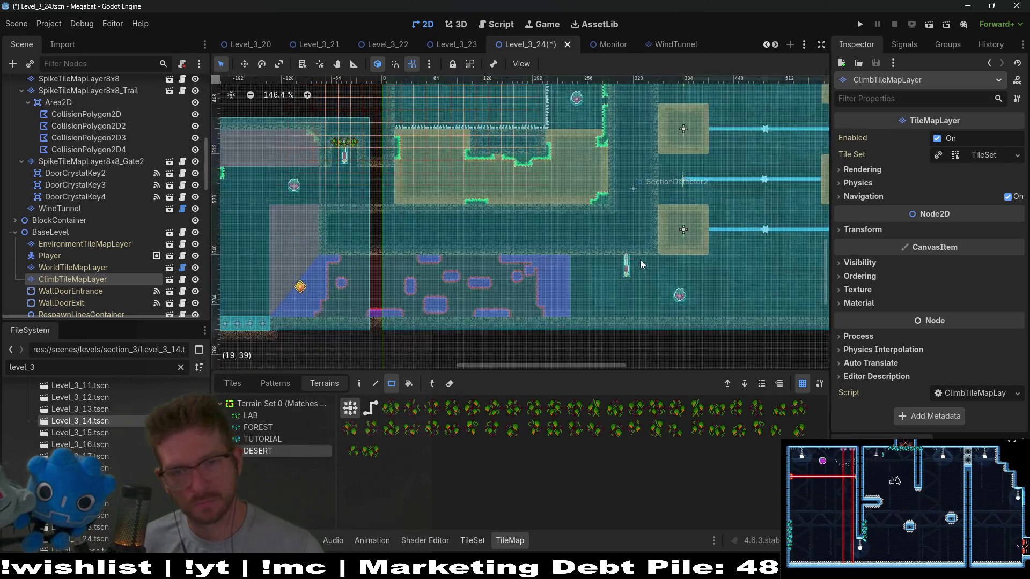
drag(565, 246, 656, 254)
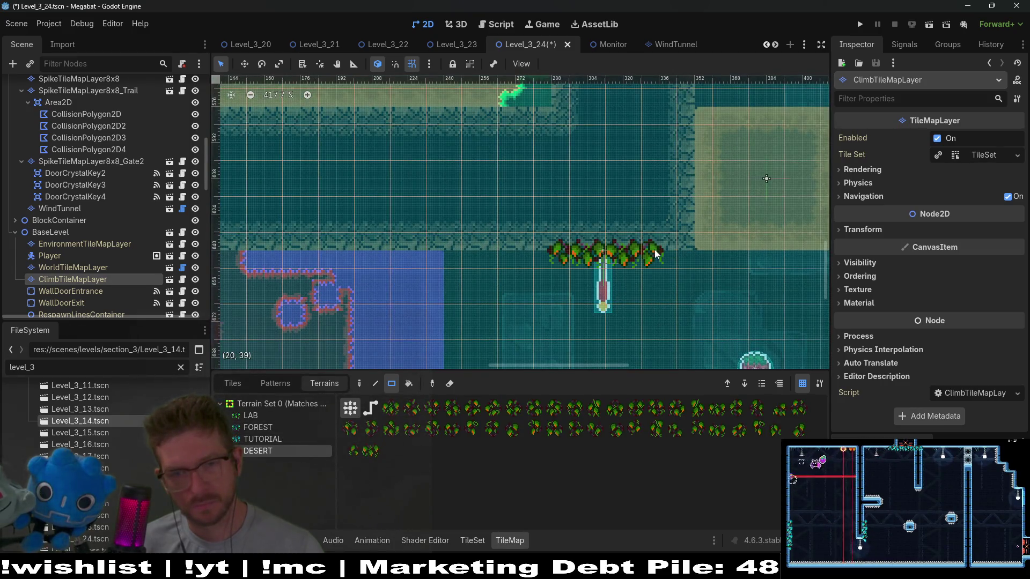
scroll(658, 301, down, 4)
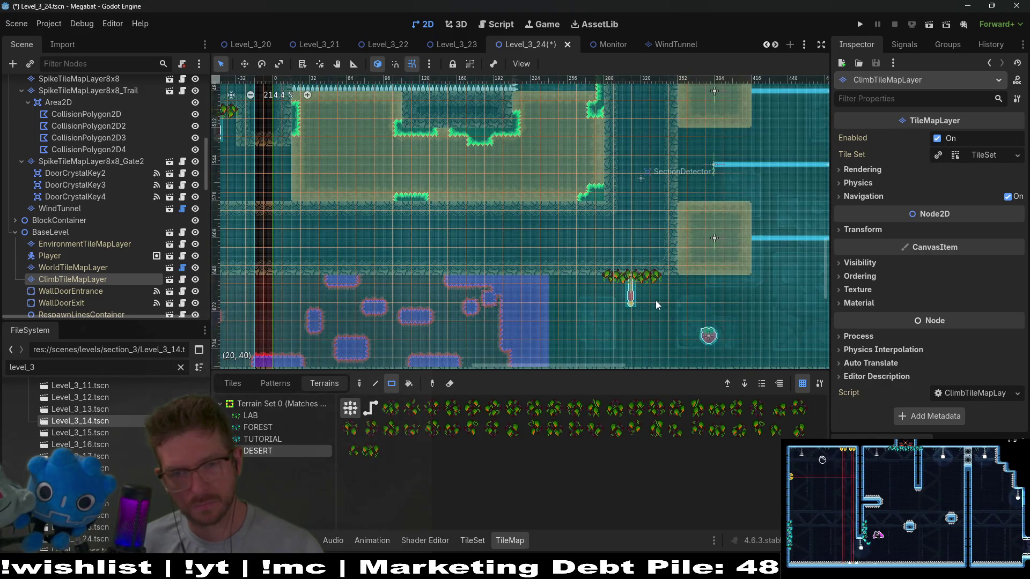
- Select CheckPoint2 and save Level_3_24
scroll(86, 166, up, 10)
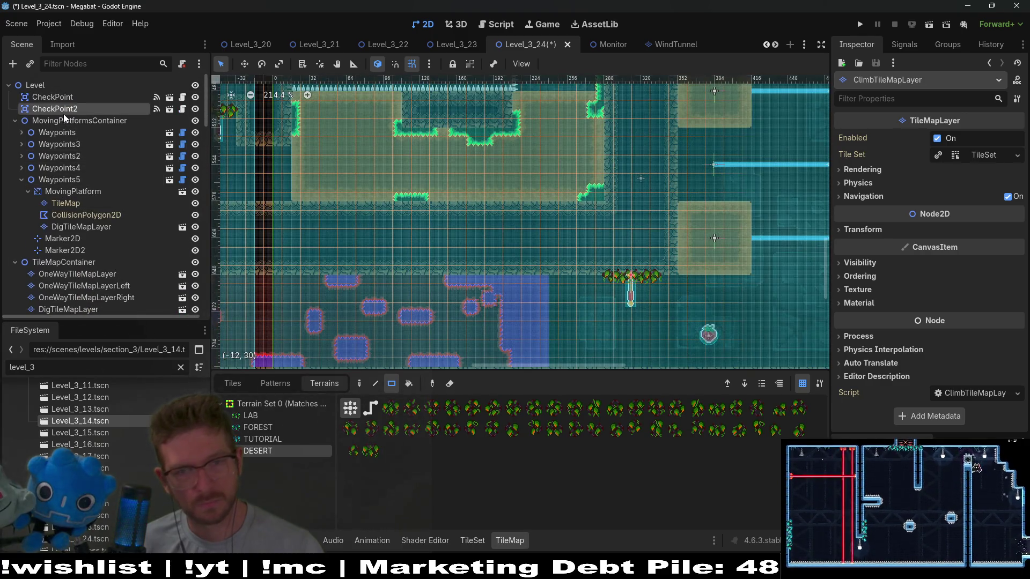
click(55, 108)
scroll(574, 269, up, 8)
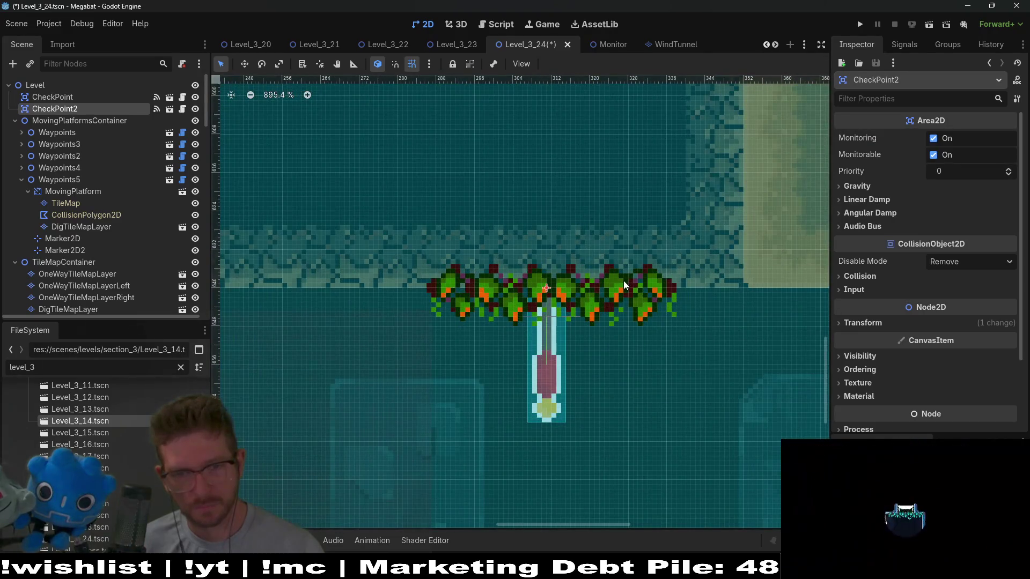
key(ctrl+s)
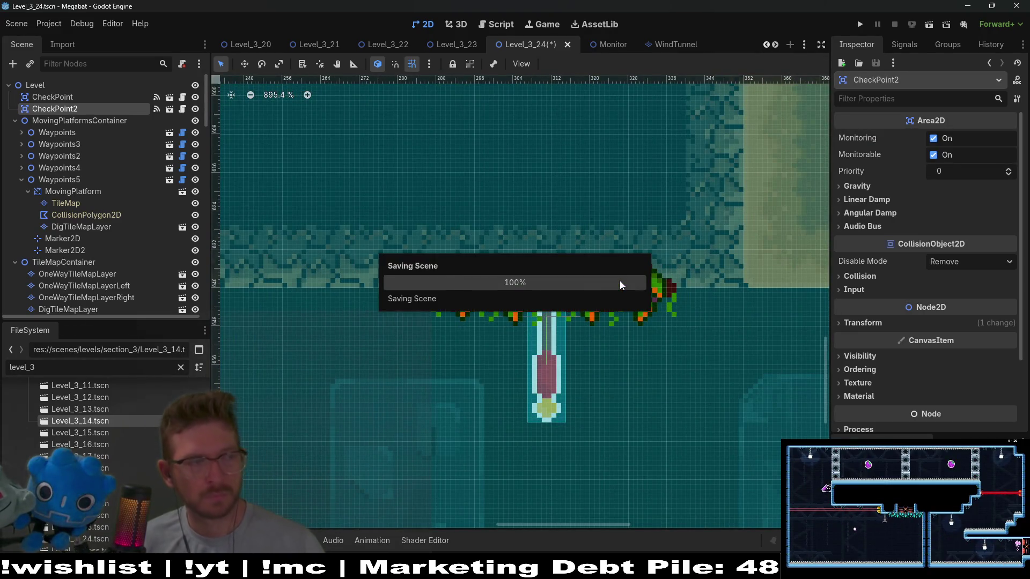
scroll(621, 281, down, 6)
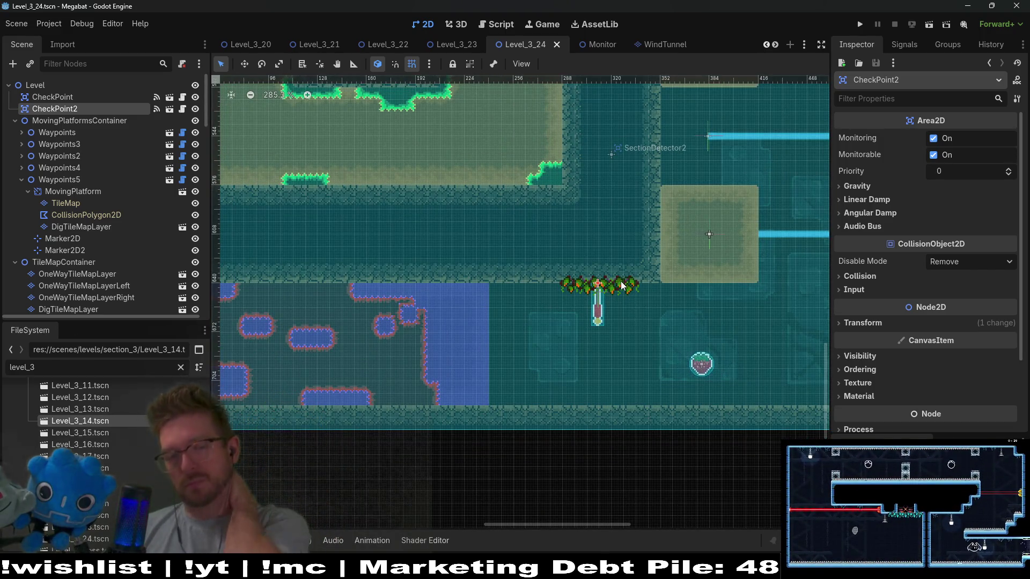
scroll(583, 341, down, 3)
scroll(579, 343, down, 3)
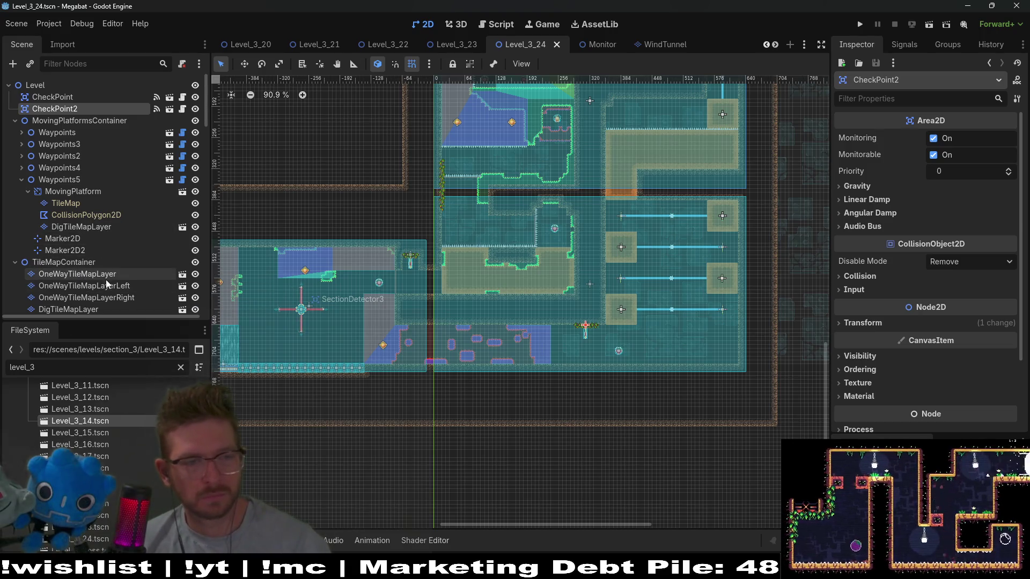
- Paint a DESERT terrain rectangle on WorldTileMapLayer near the checkpoint room
scroll(107, 283, down, 3)
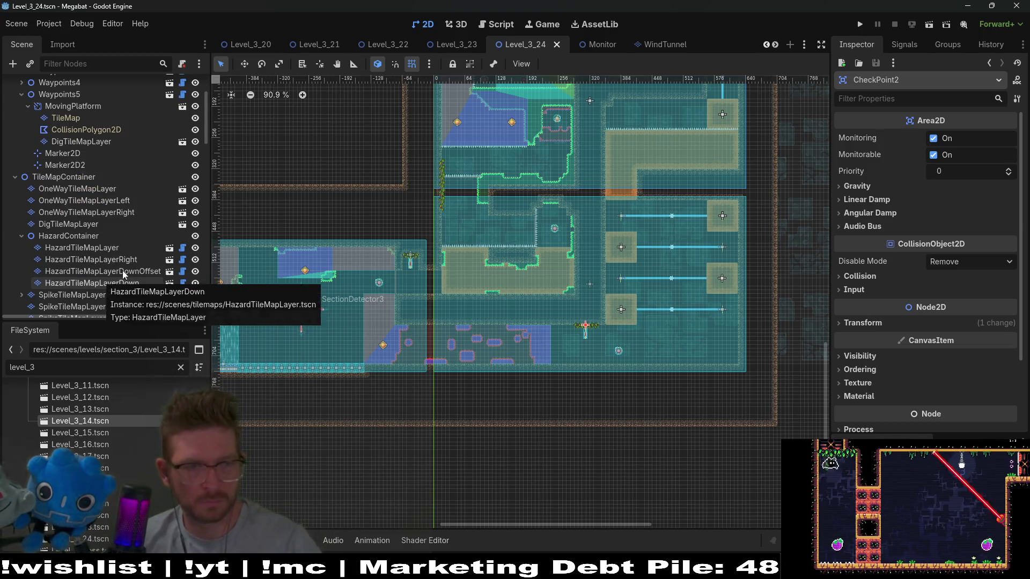
scroll(124, 282, down, 2)
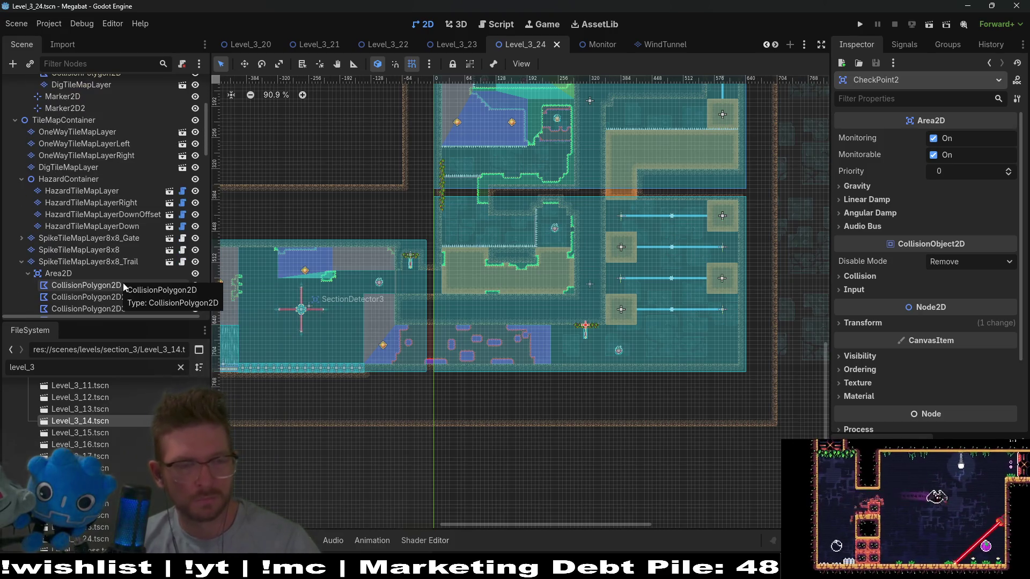
scroll(127, 283, down, 5)
click(79, 298)
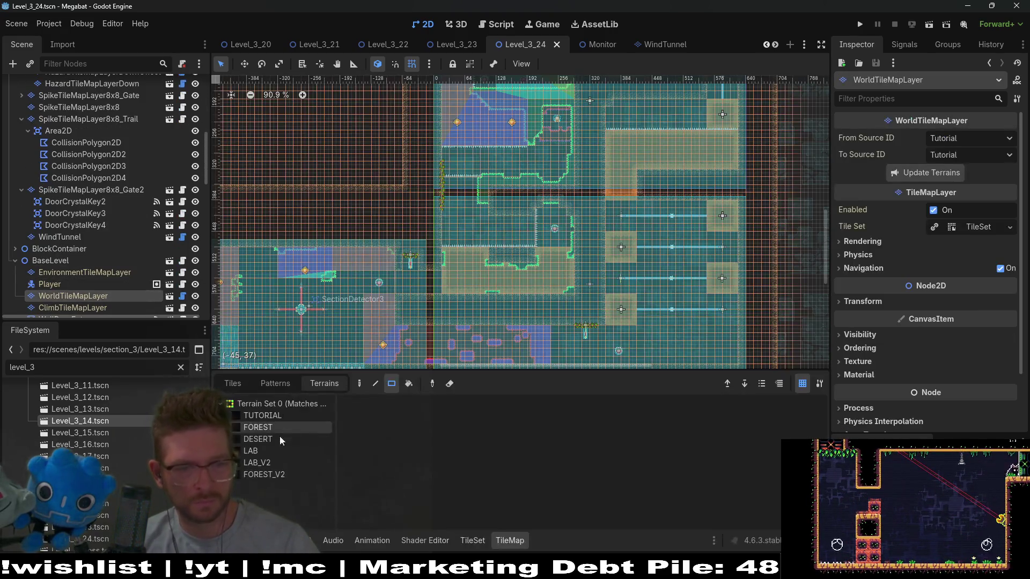
click(264, 441)
scroll(635, 333, up, 5)
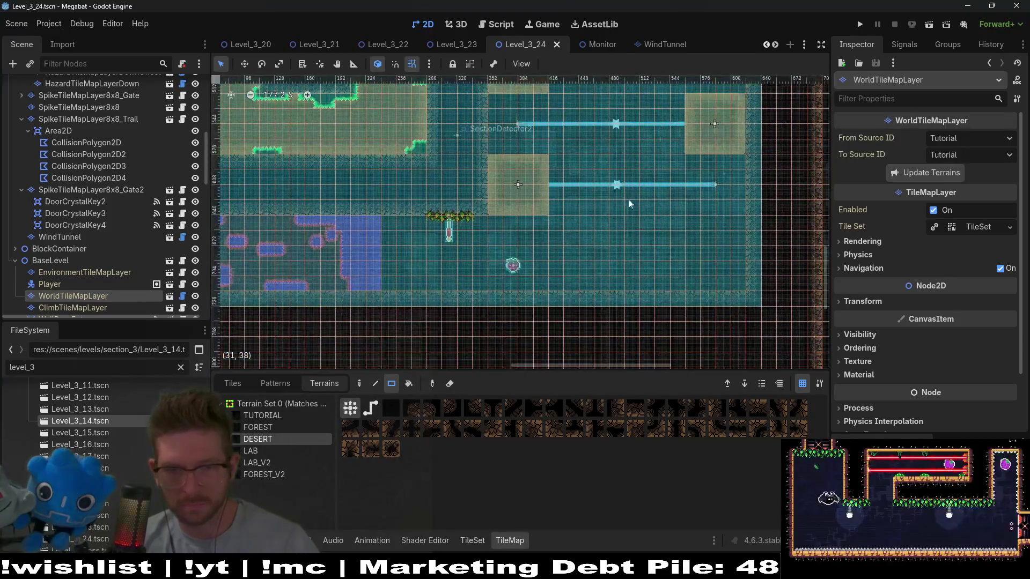
drag(562, 225, 744, 289)
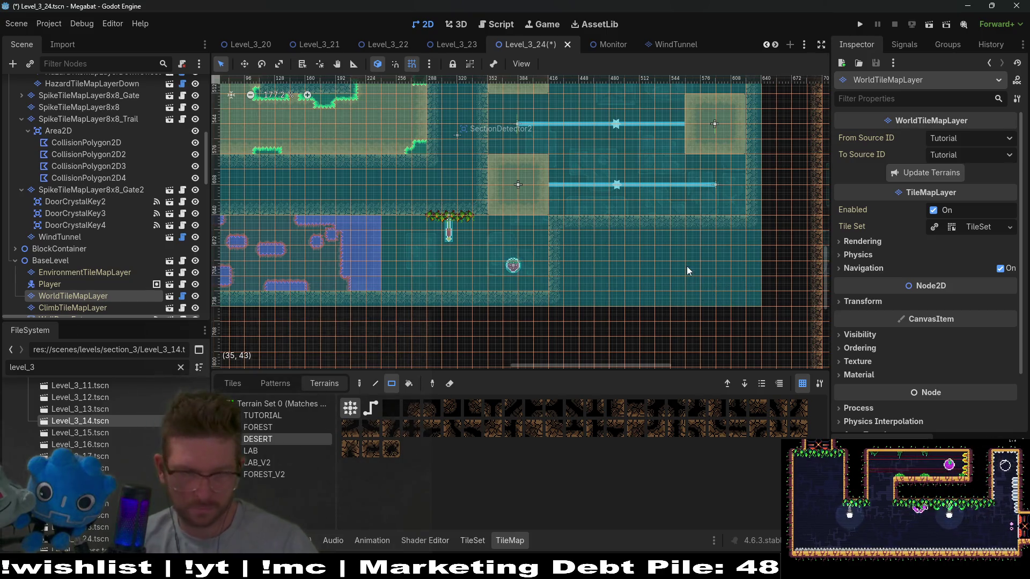
scroll(681, 259, down, 6)
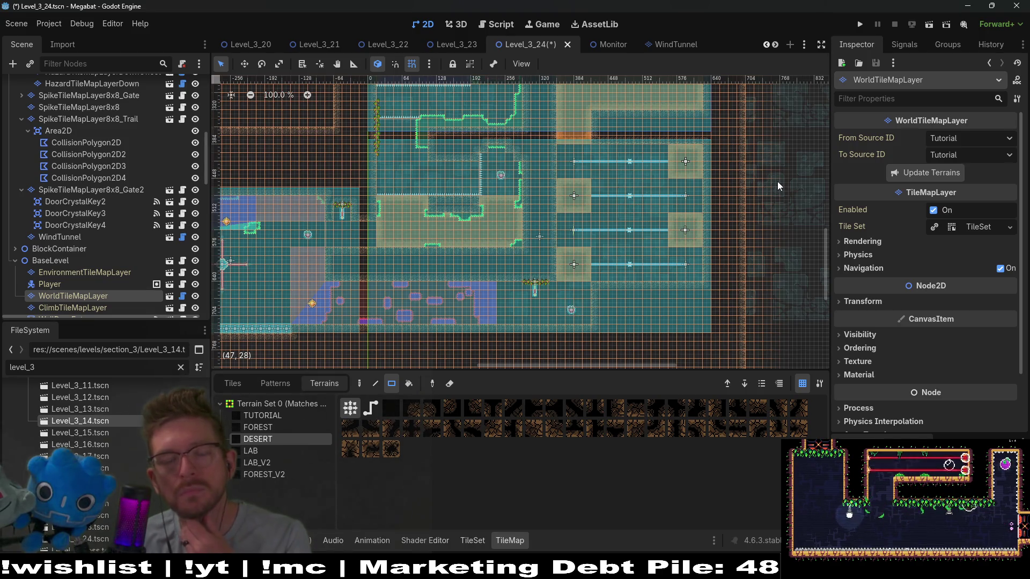
- Run the current scene and fly the bat around the green room, collecting the strawberry and carrot
click(924, 29)
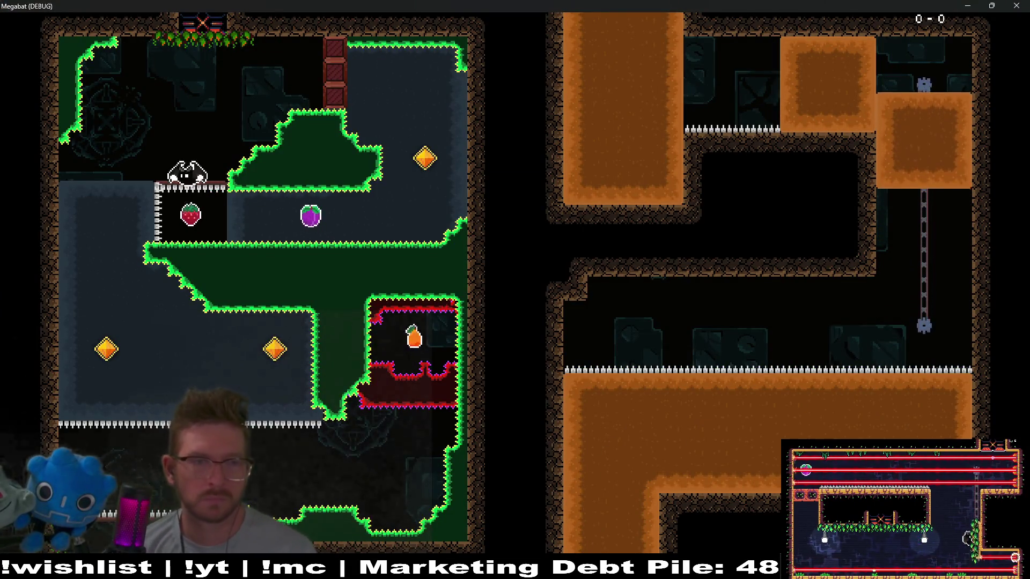
key(Right)
key(Up)
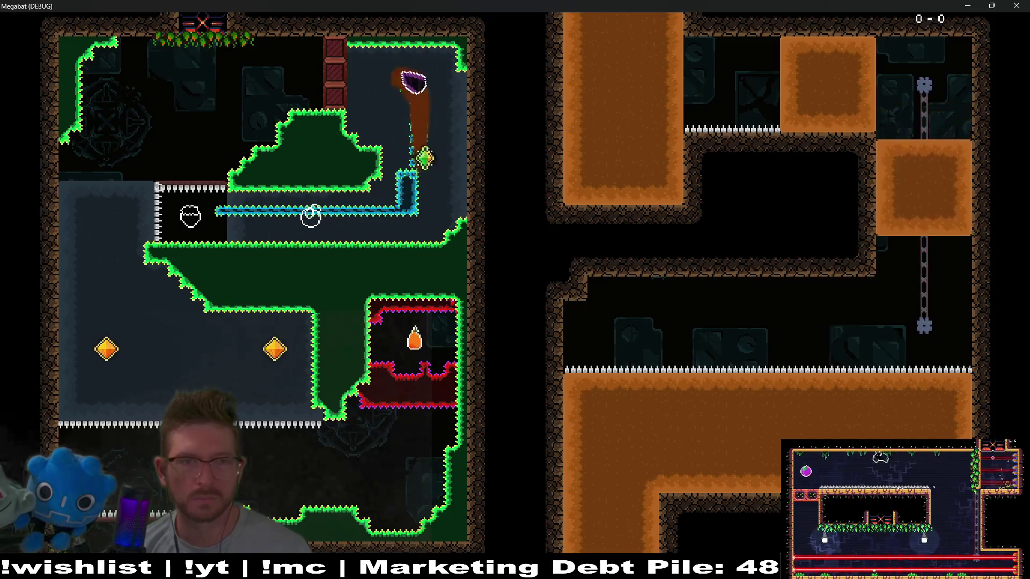
key(Left)
key(Down)
key(Right)
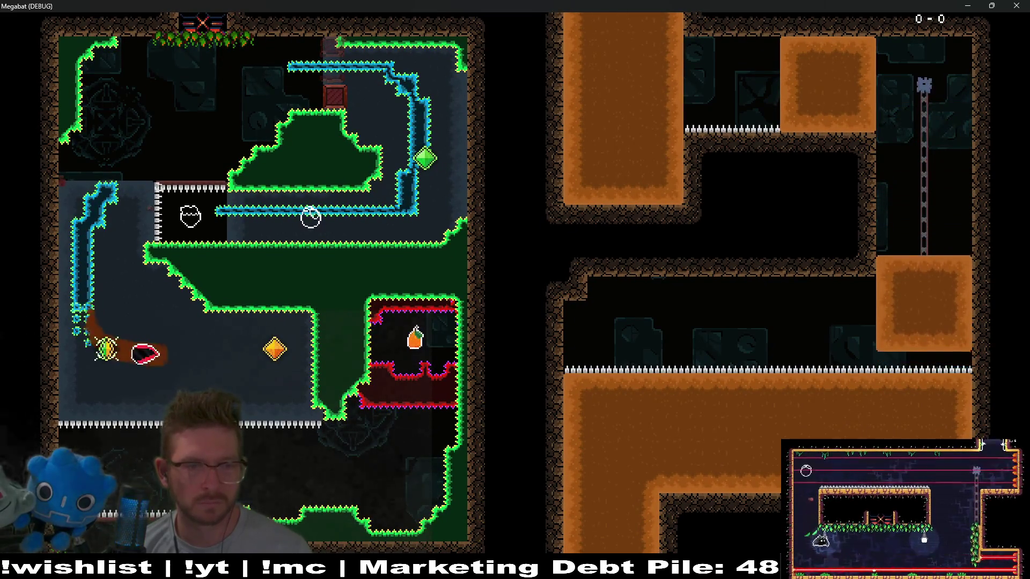
key(Down)
key(Right)
key(Up)
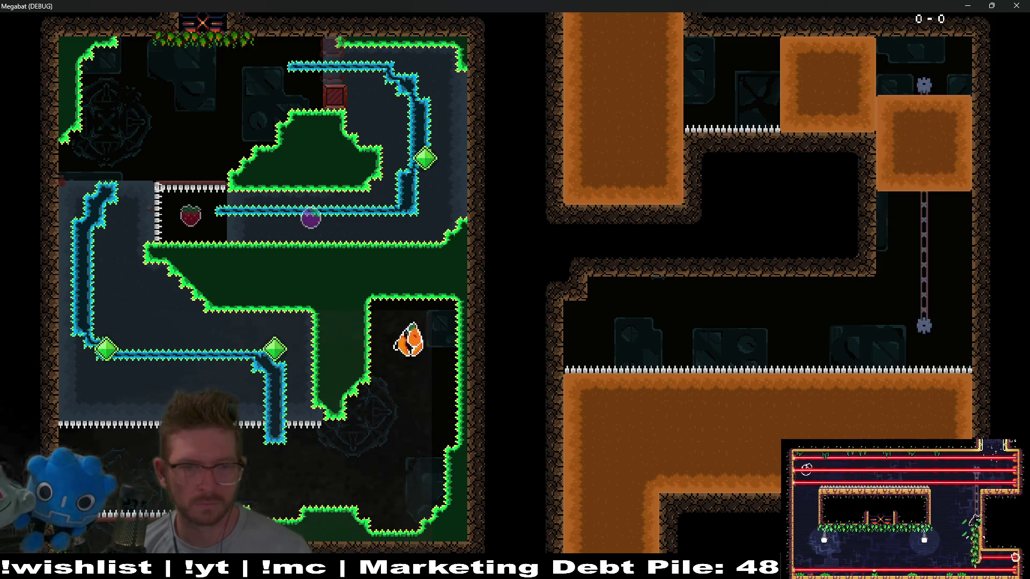
key(Down)
key(Left)
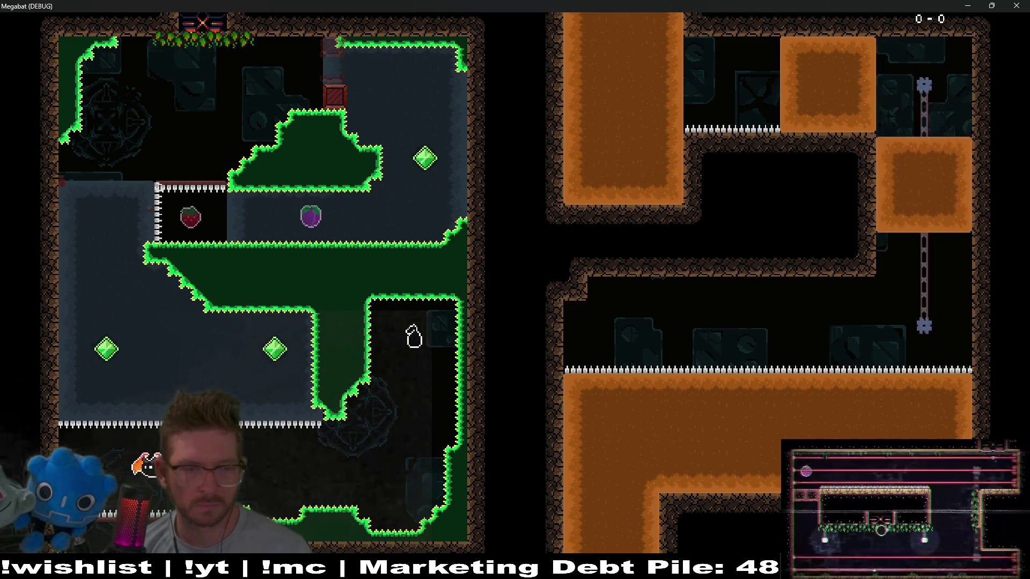
key(Right)
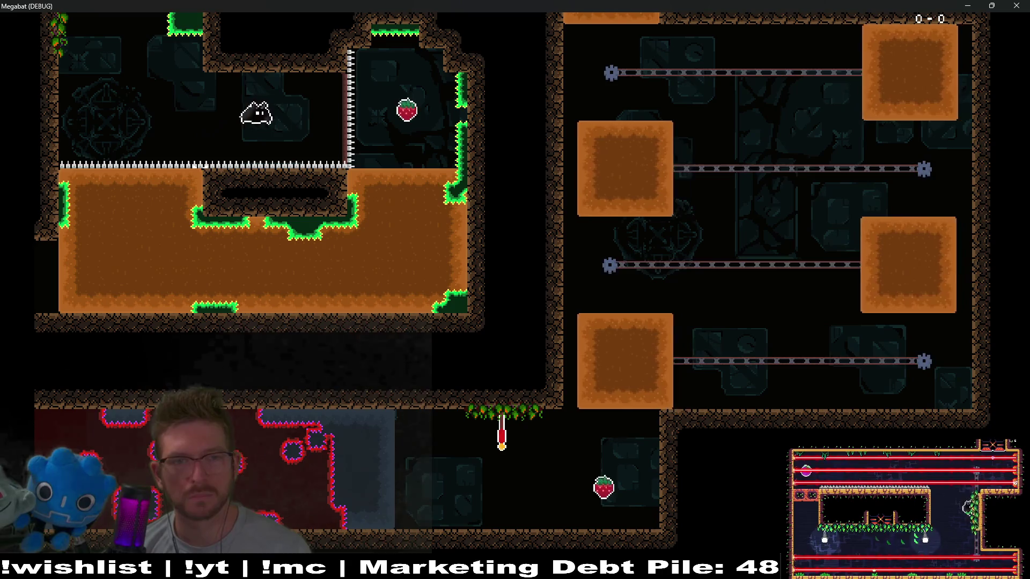
- Burrow through the laser room collecting strawberries and the green and yellow gems to the exit
key(Down)
key(Left)
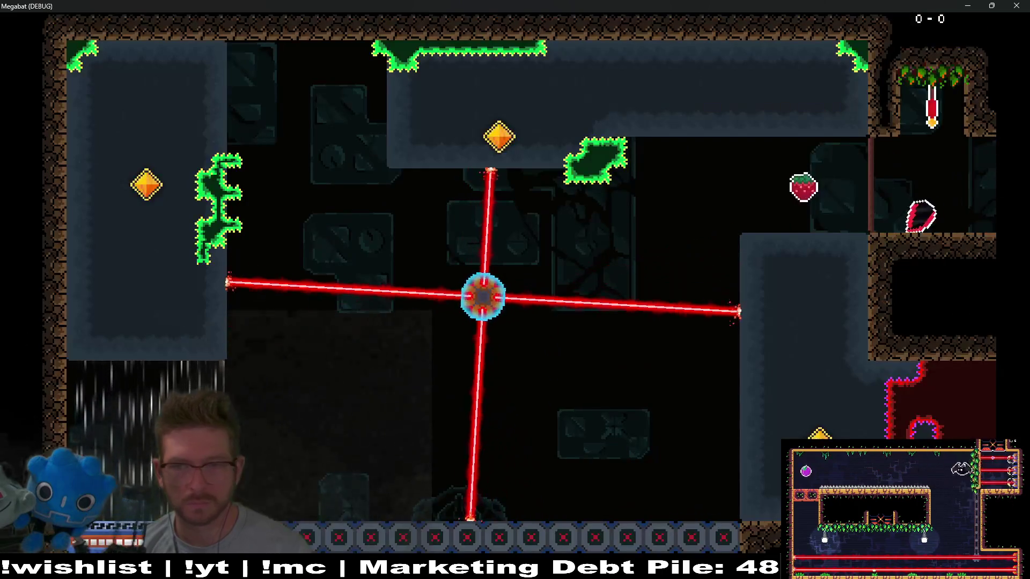
key(Left)
key(Down)
key(Left)
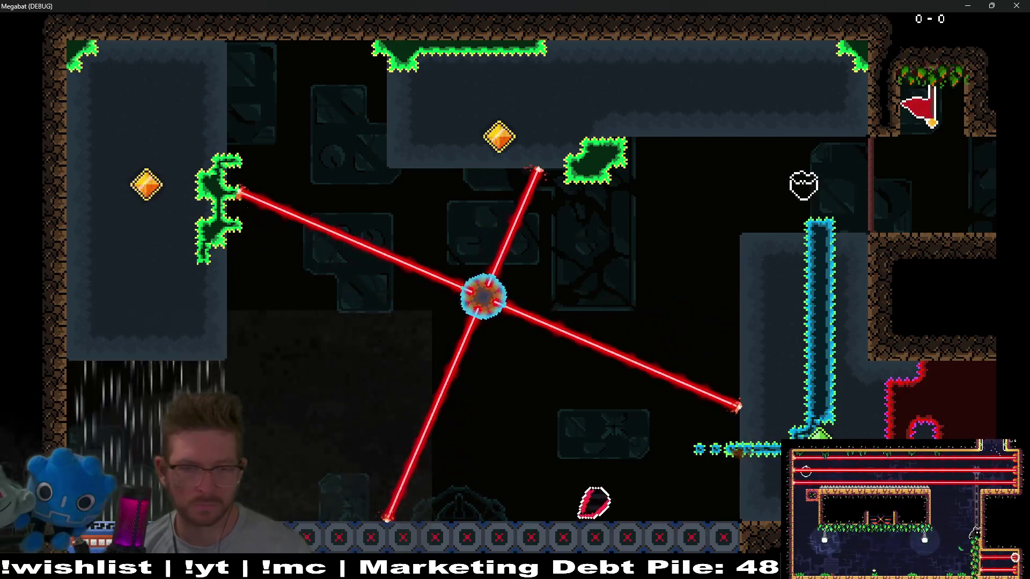
key(Up)
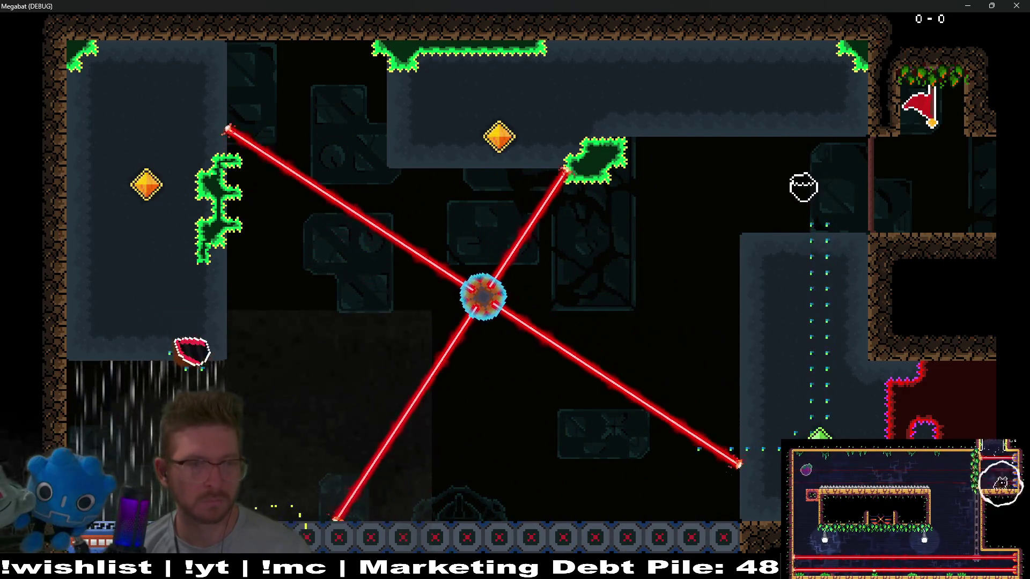
key(Right)
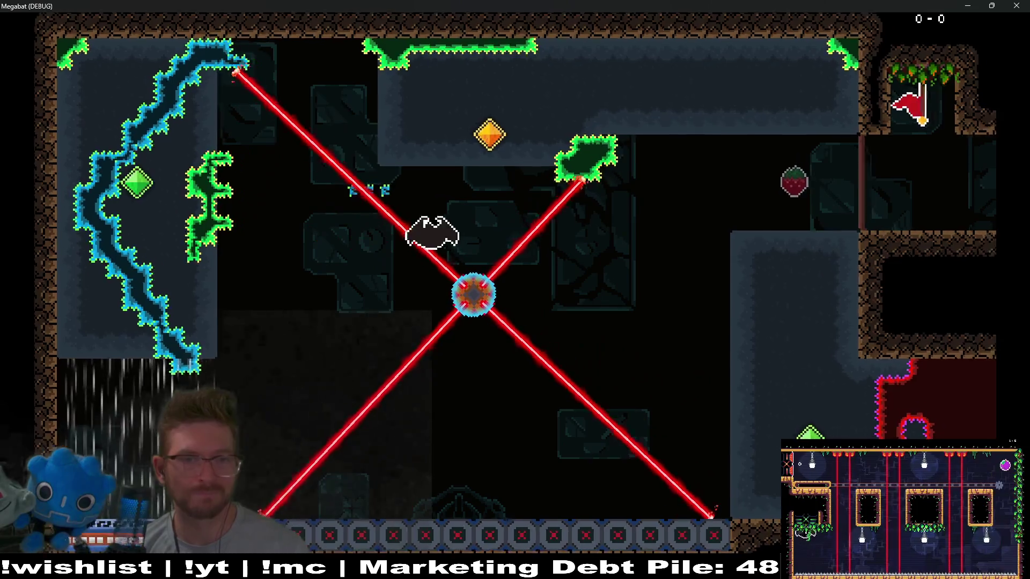
key(Right)
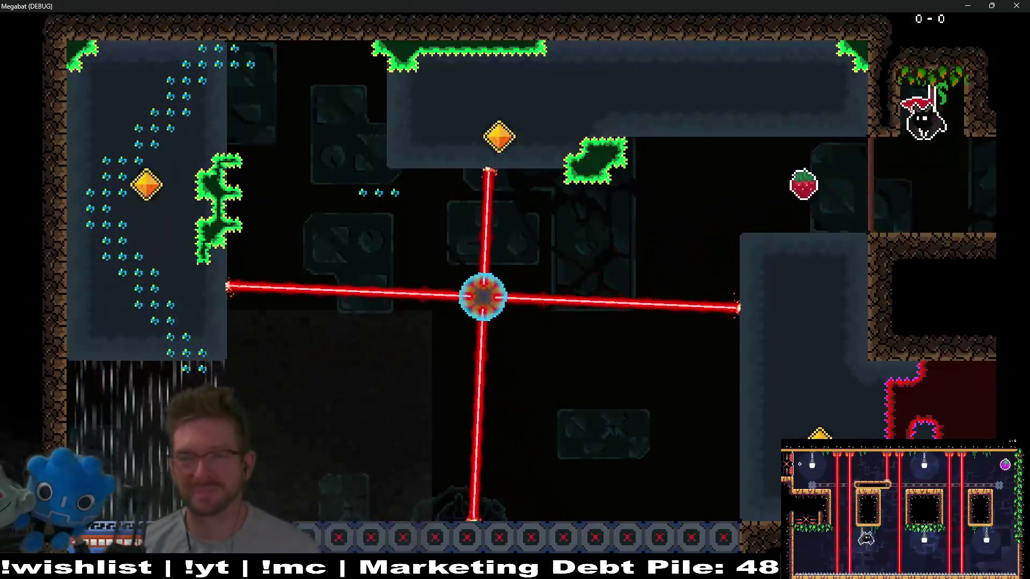
key(Left)
key(Down)
key(Left)
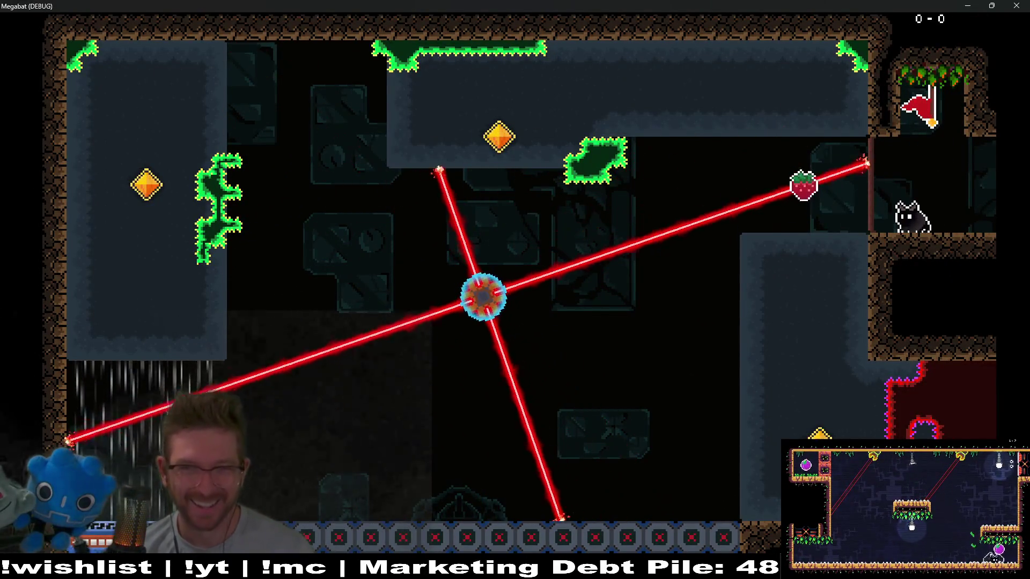
key(Left)
key(Left)
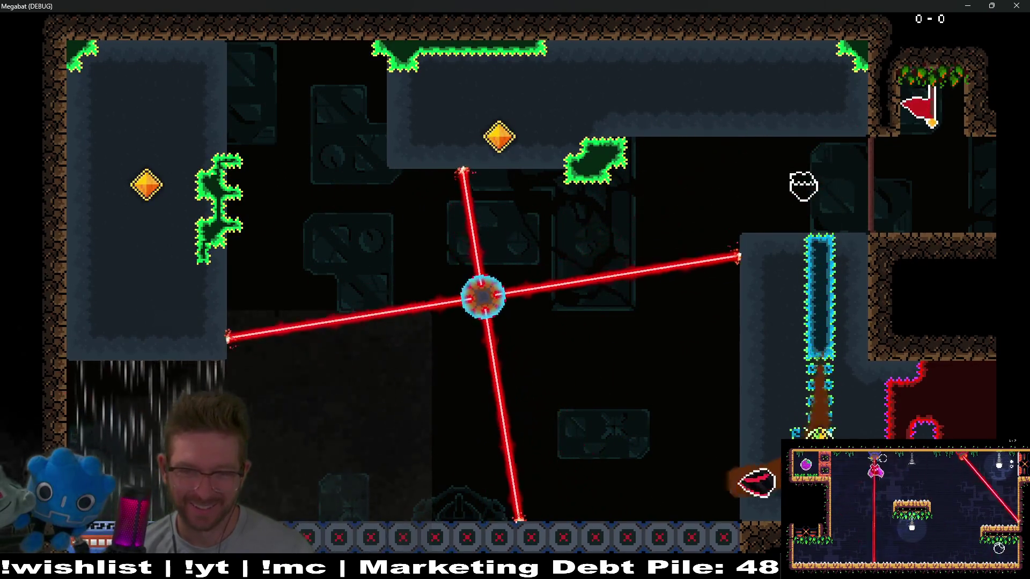
key(Up)
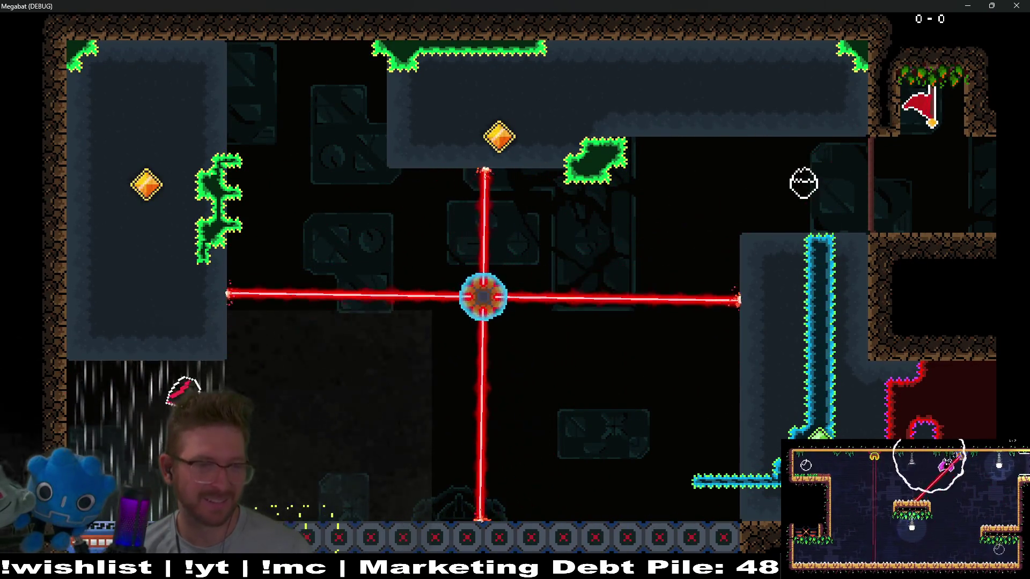
key(Right)
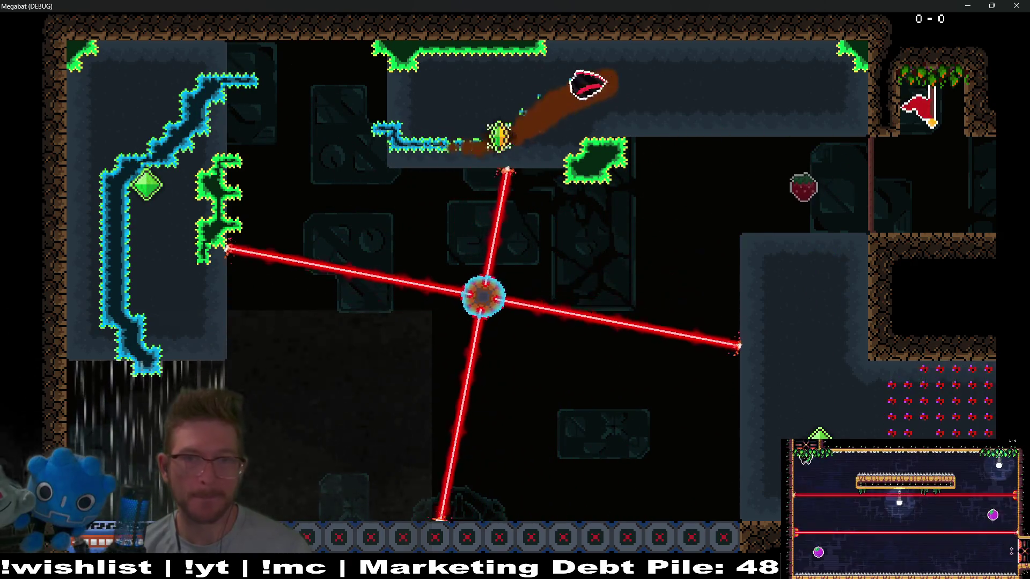
key(Down)
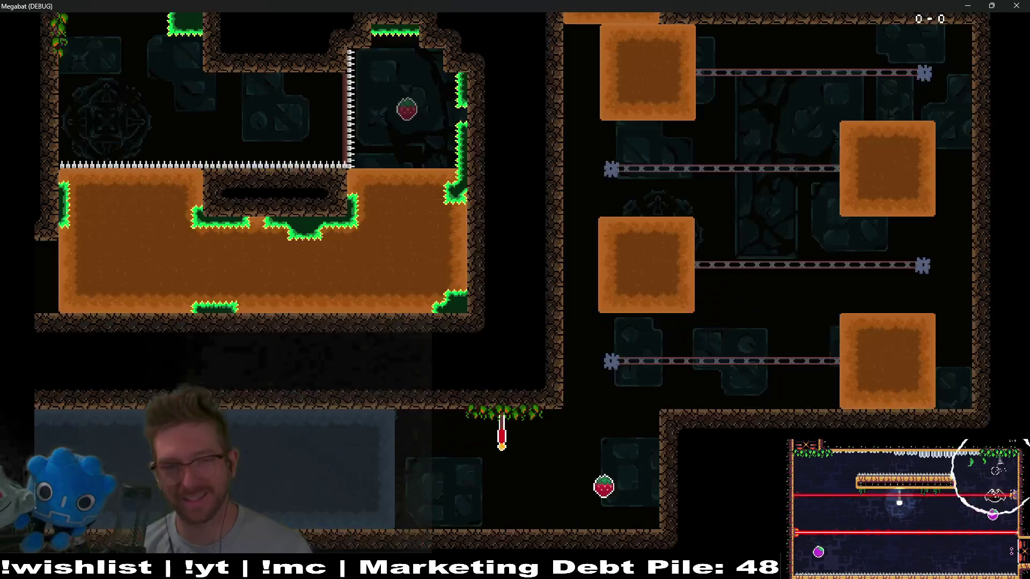
key(Right)
- Climb the sliding blocks past the checkpoint and fly up into the next room
key(Up)
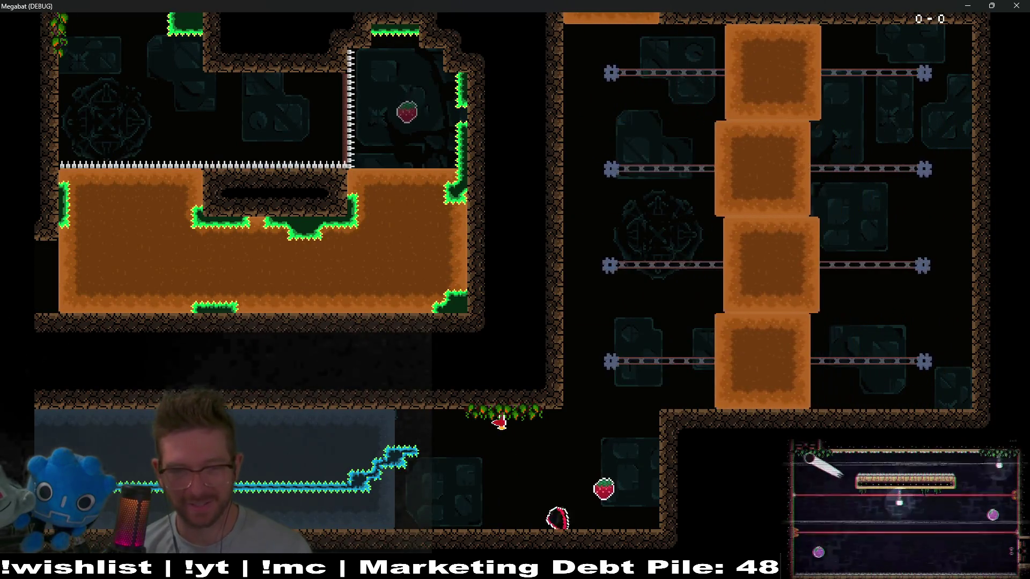
key(Up)
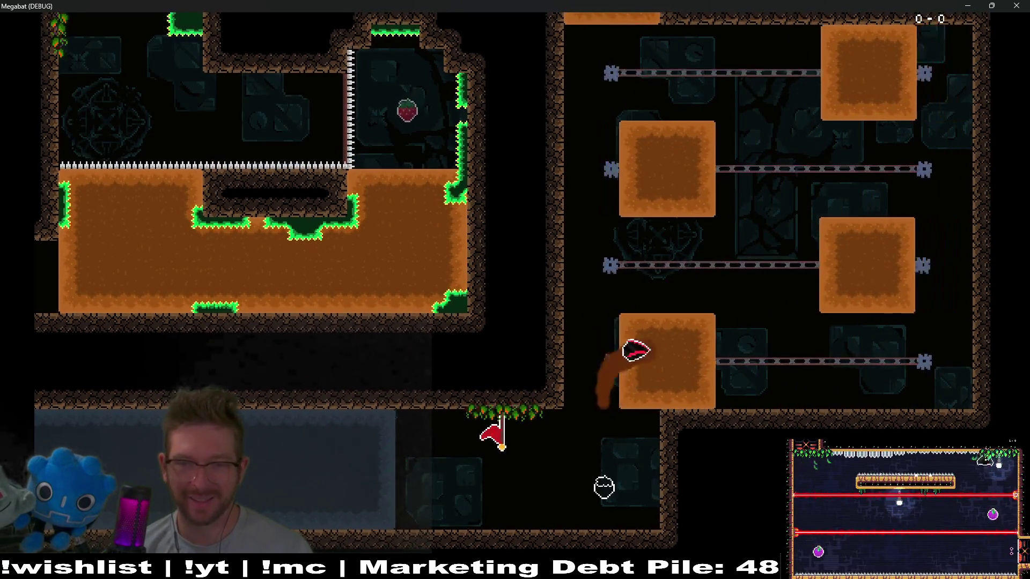
key(Up)
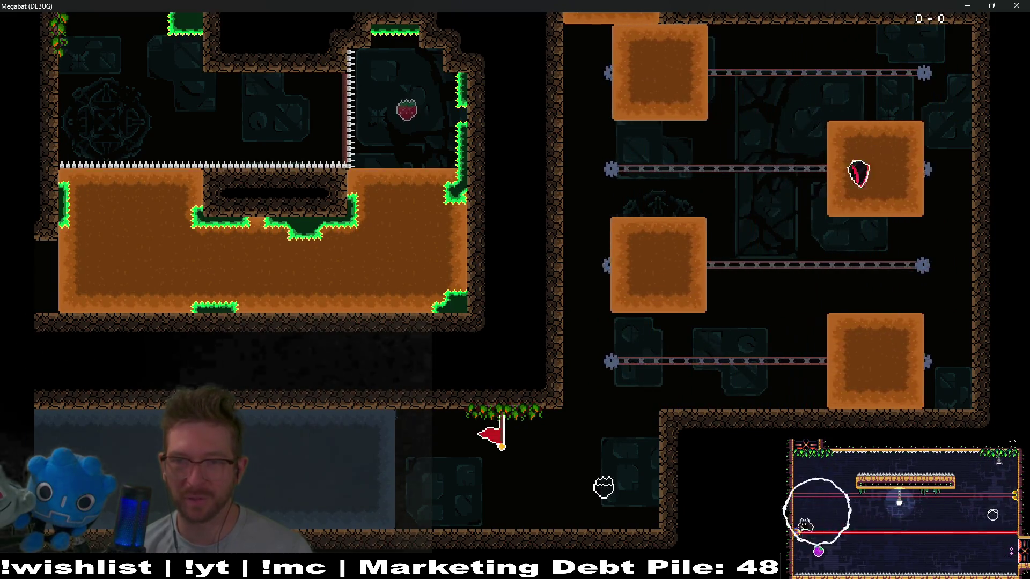
key(Up)
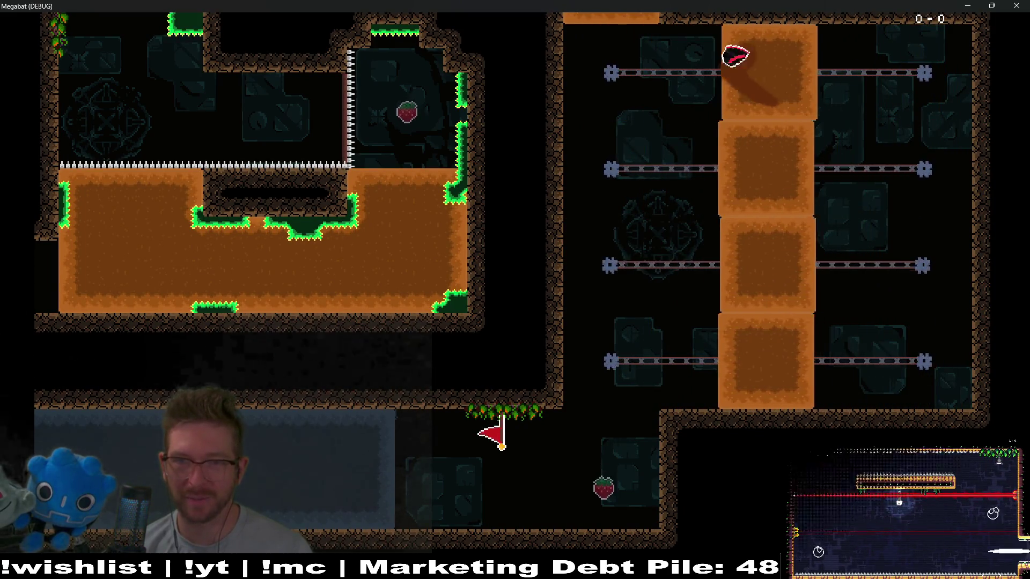
key(Left)
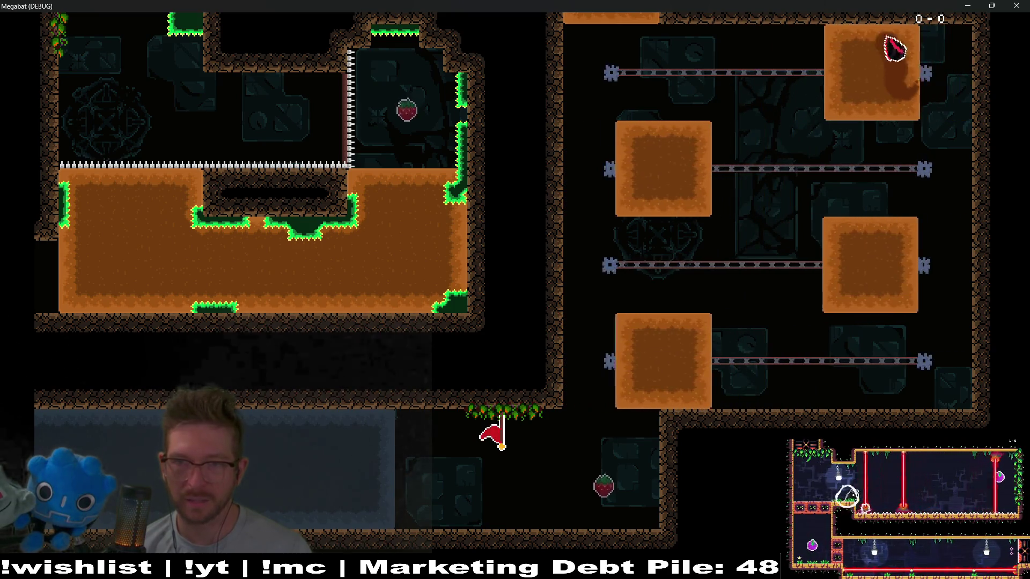
key(Up)
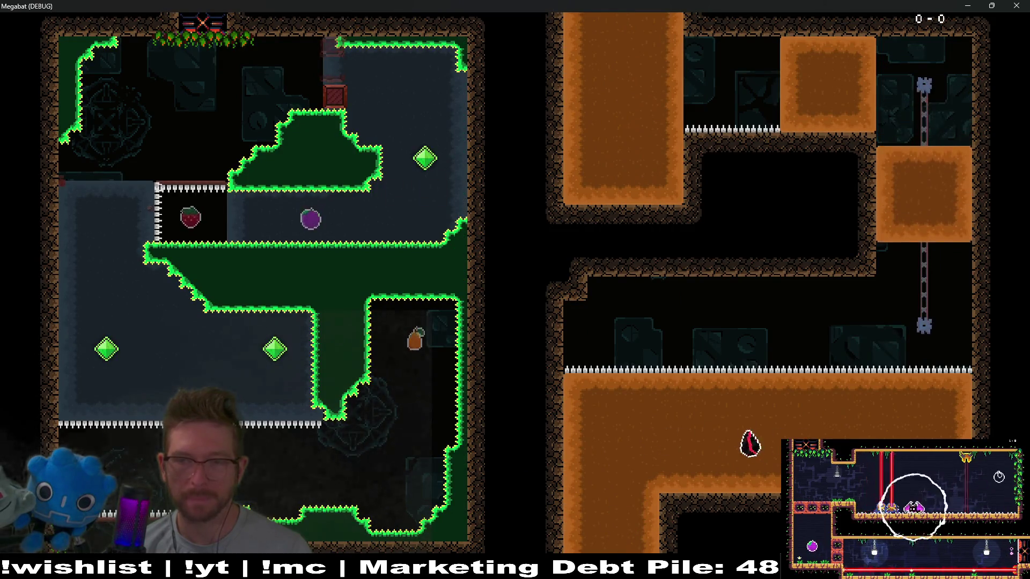
key(Right)
key(Up)
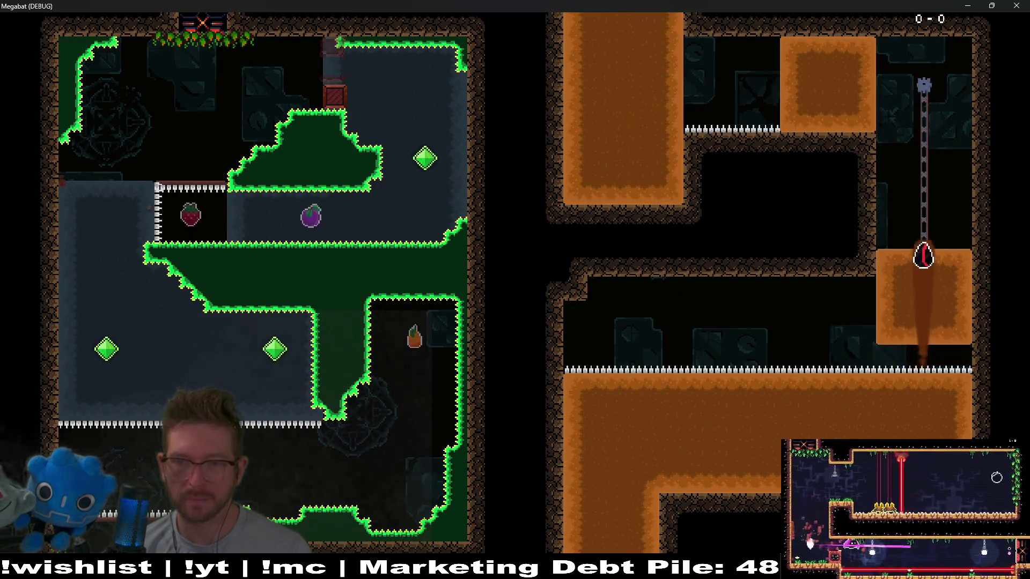
key(Left)
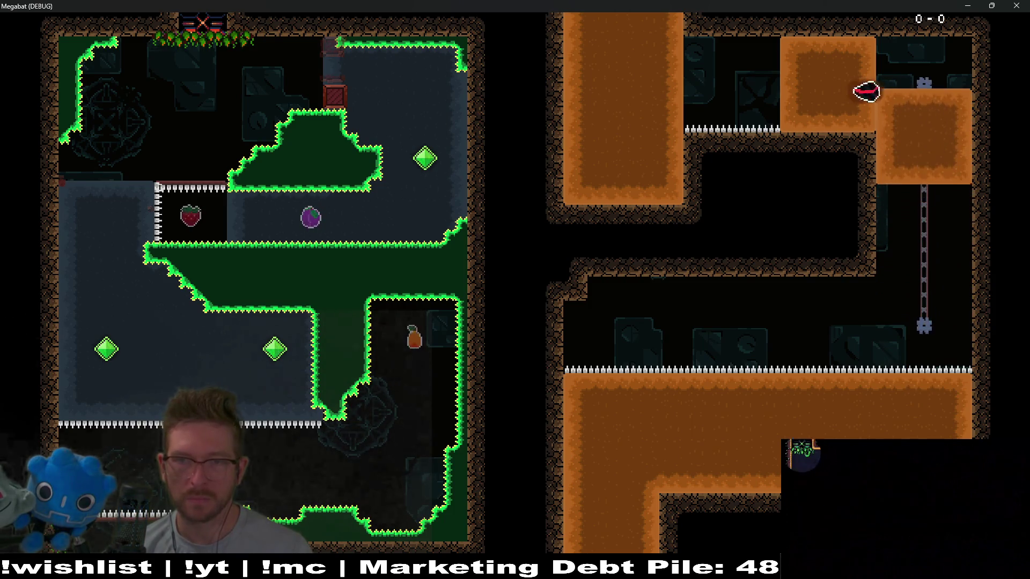
key(Up)
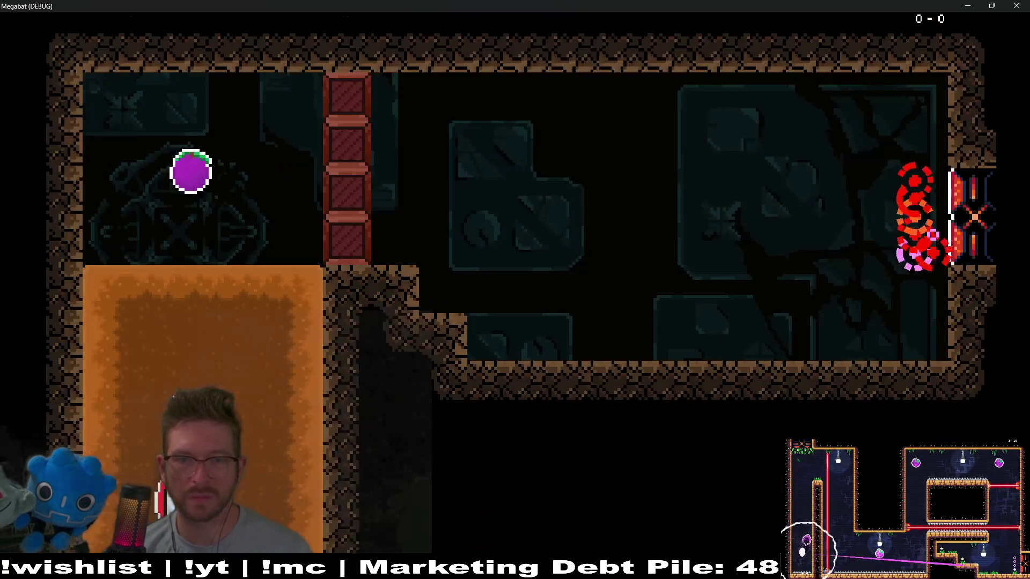
- Fly through the orange area to the plum, dash past the red blocks, and close the game
key(Down)
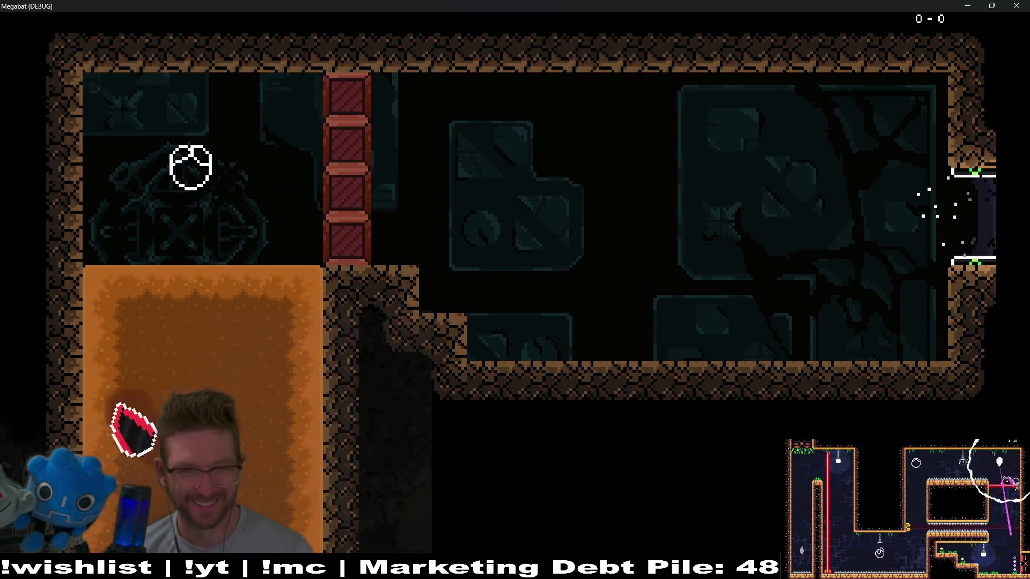
key(Up)
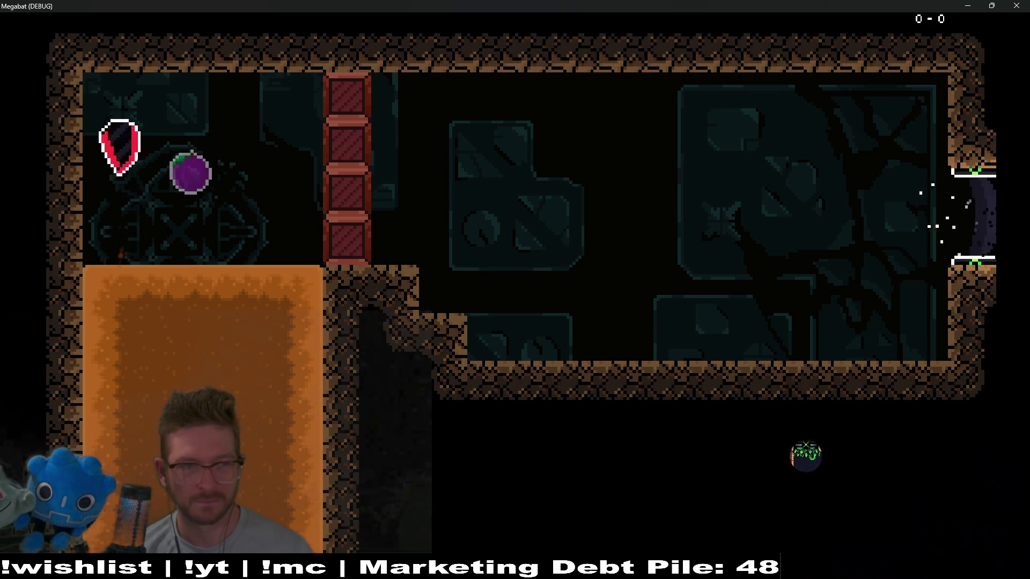
key(Down)
key(Up)
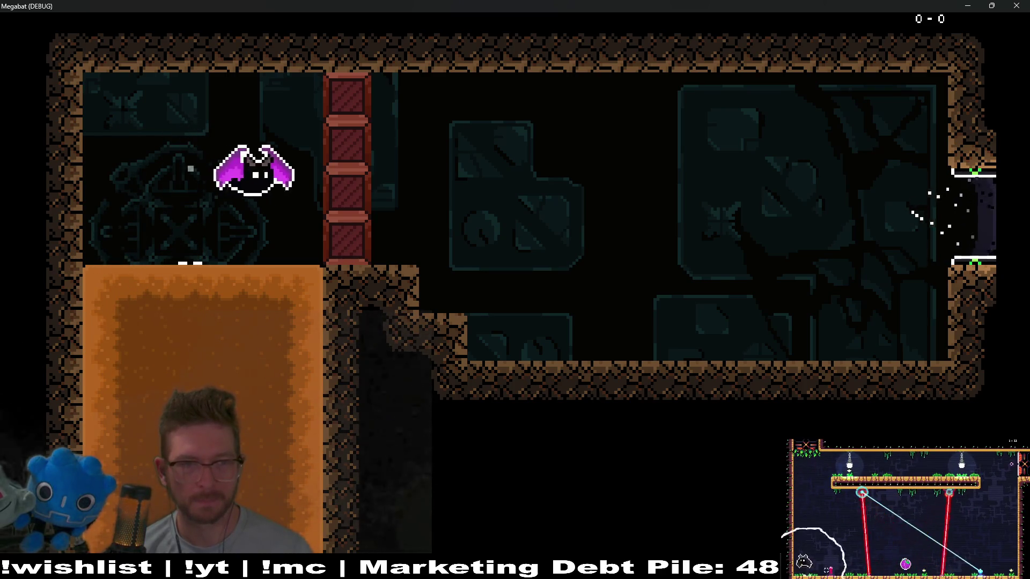
key(Right)
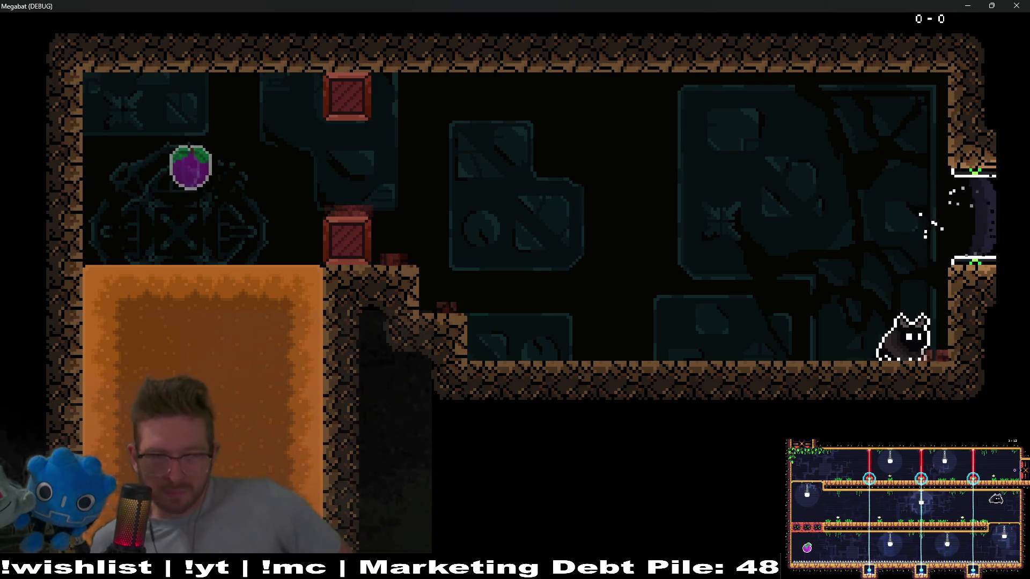
click(1016, 6)
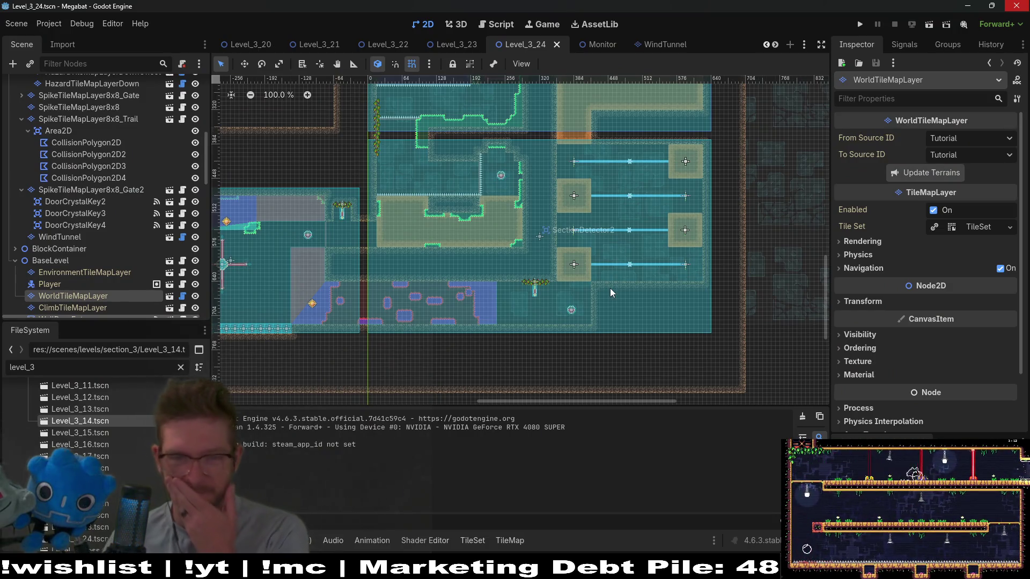
- Paint a small Emerald spike block in the room's lower-right corner on SpikeTileMapLayer8x8
scroll(610, 290, up, 4)
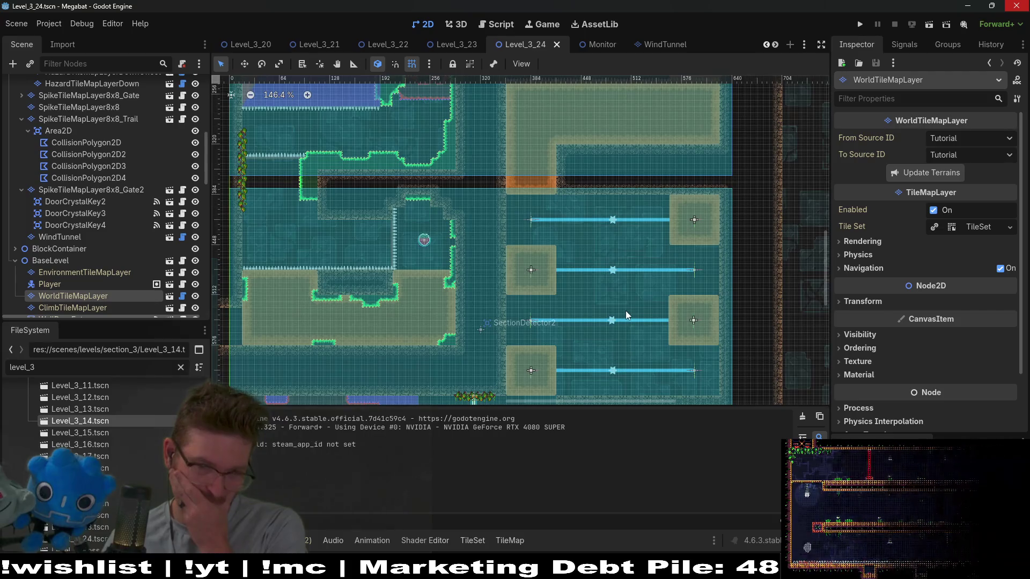
scroll(609, 258, up, 2)
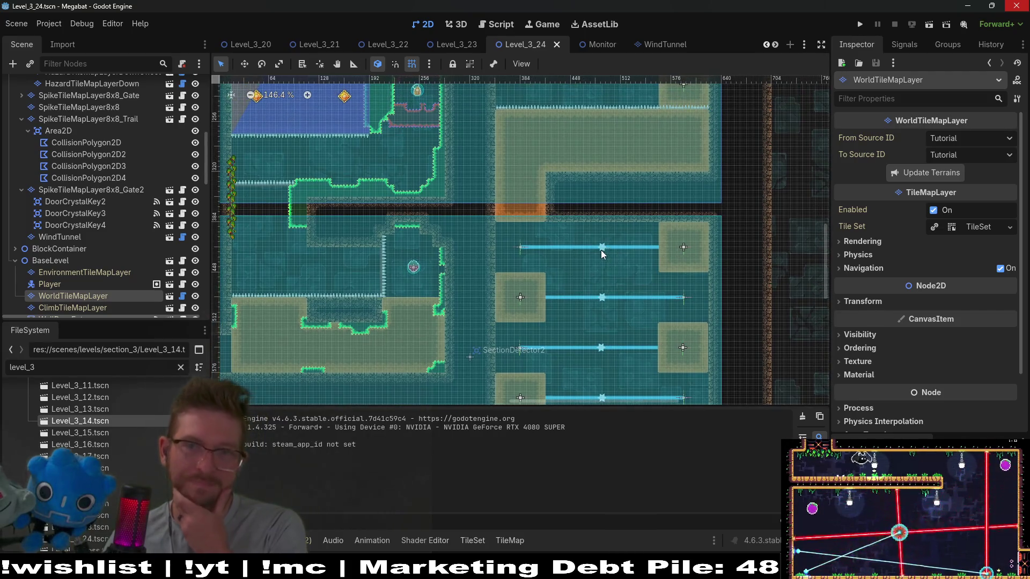
scroll(111, 179, up, 10)
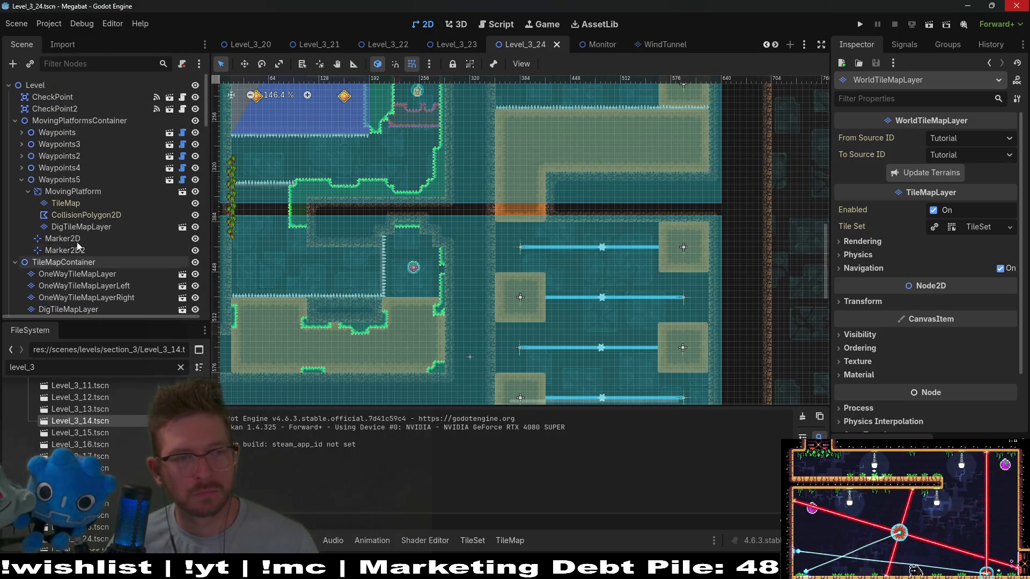
scroll(78, 238, down, 5)
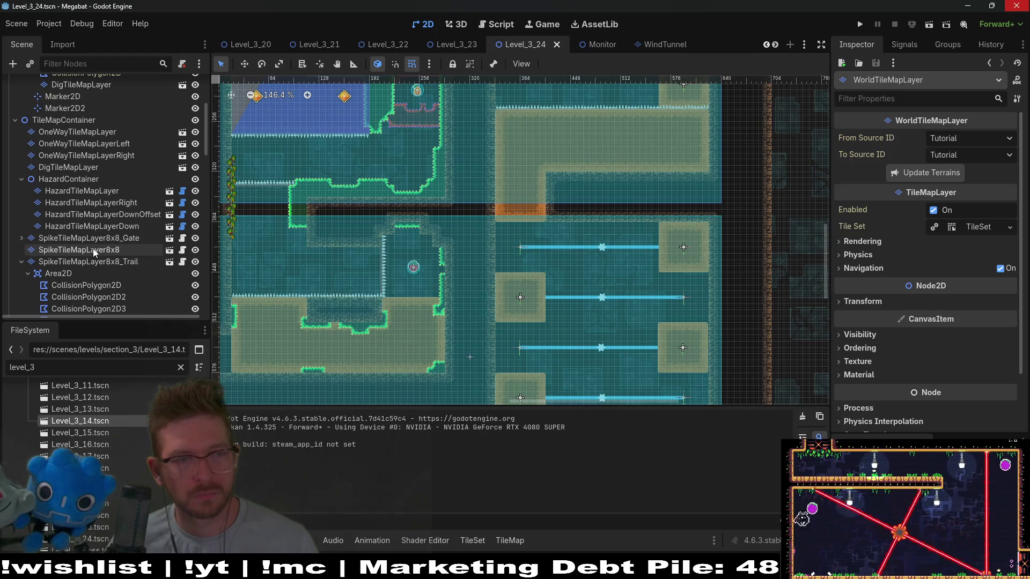
click(92, 249)
click(254, 418)
scroll(594, 217, down, 5)
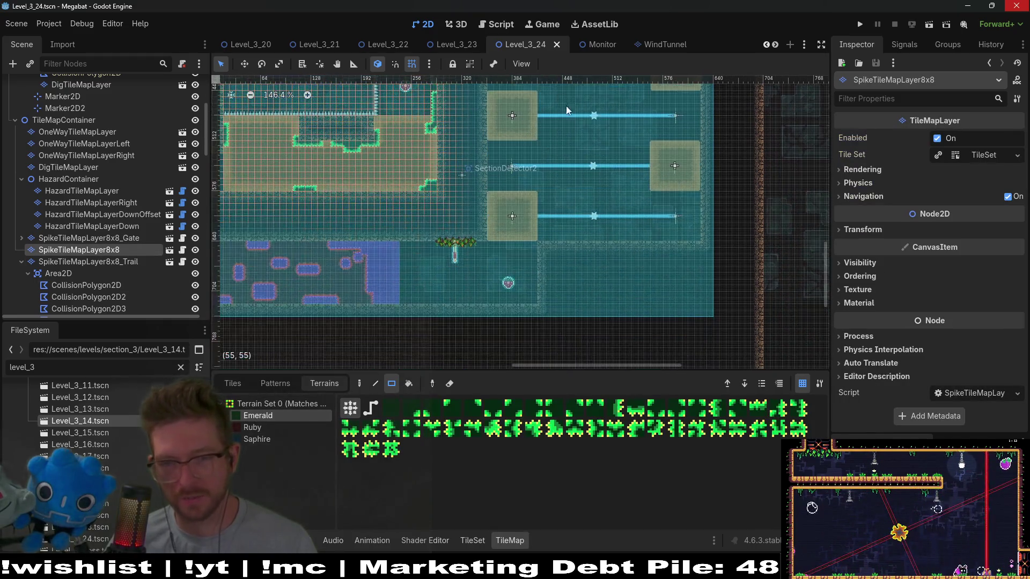
scroll(594, 216, right, 3)
scroll(593, 217, up, 6)
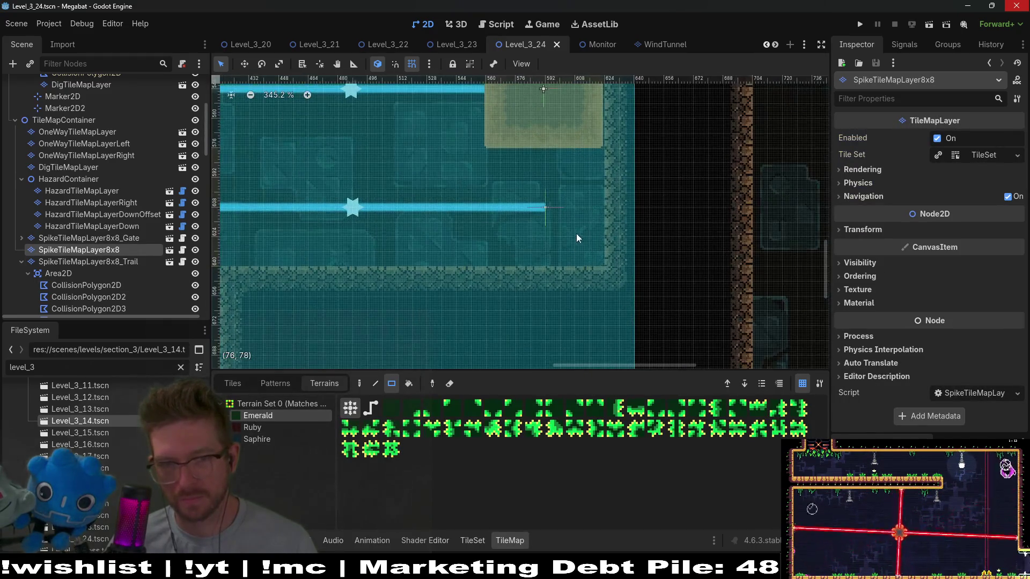
drag(619, 283, 599, 263)
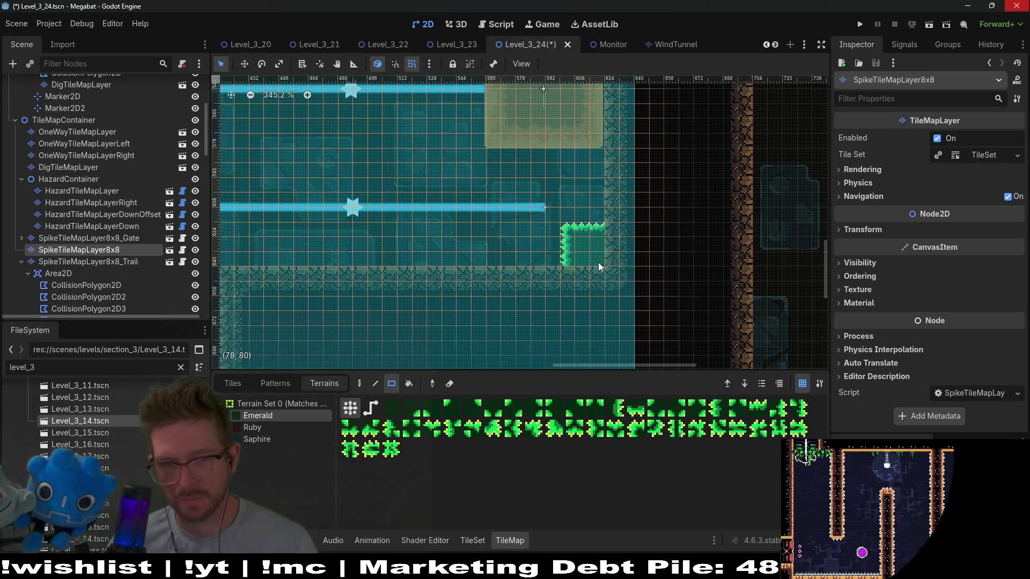
- Try Emerald spike blocks below the bottom laser and at the lower-right corner, erasing them again
scroll(608, 257, down, 4)
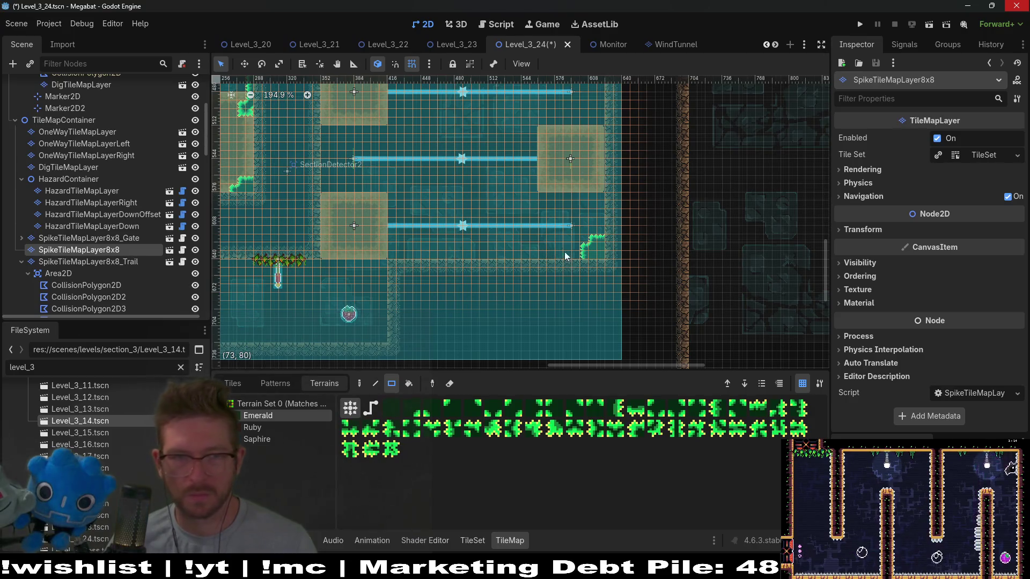
scroll(518, 297, up, 3)
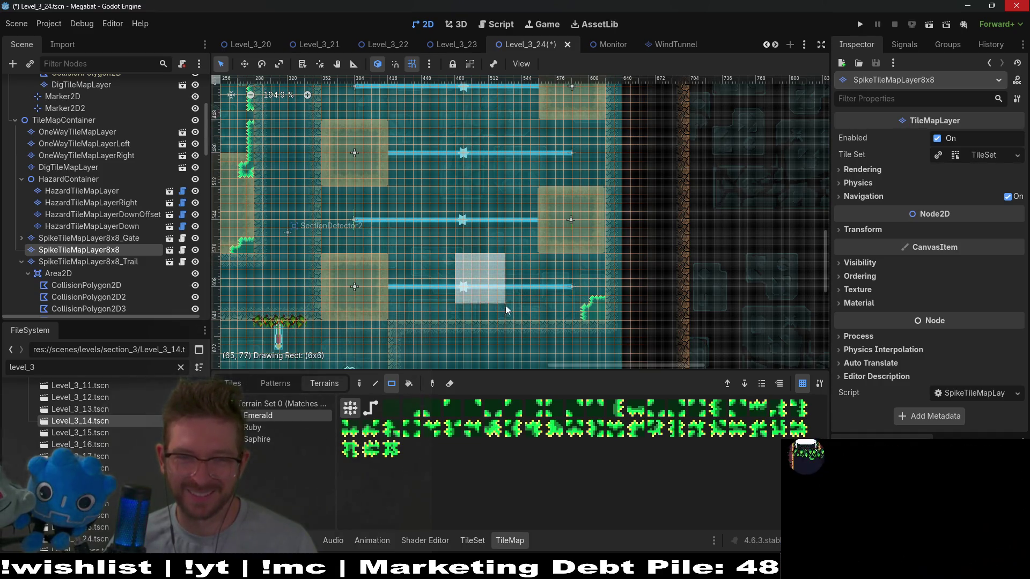
drag(506, 305, 508, 322)
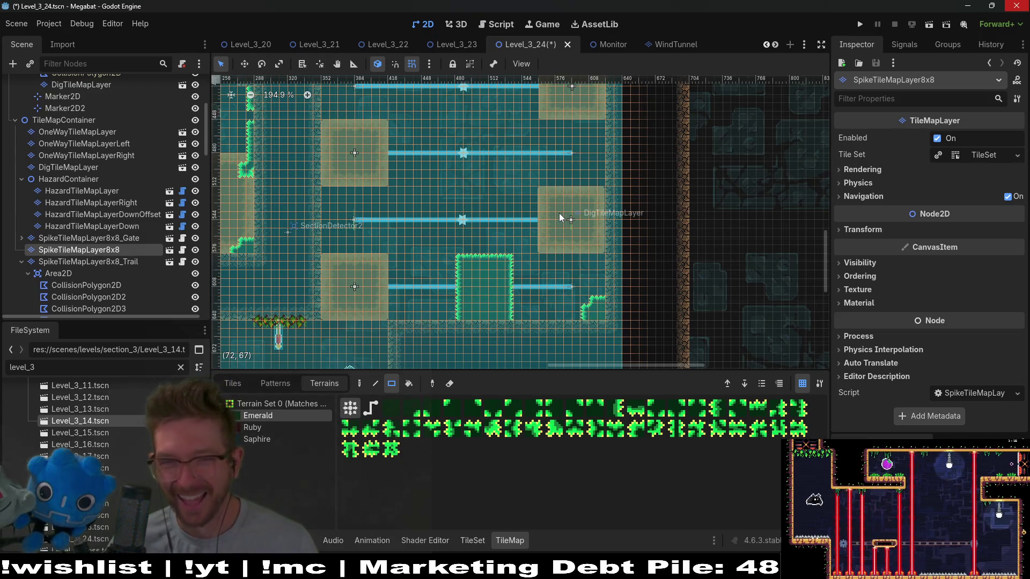
drag(448, 248, 537, 339)
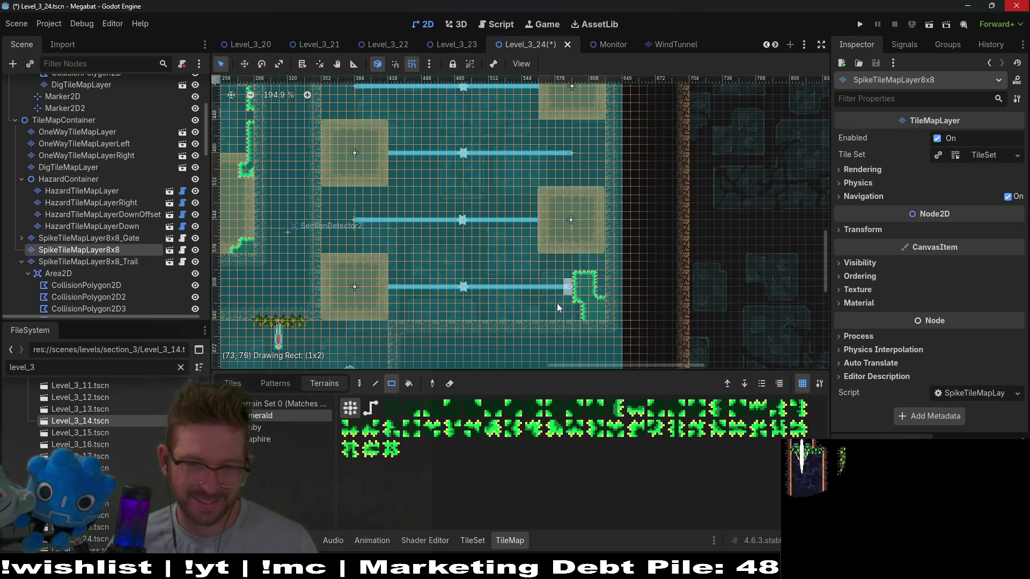
drag(559, 327, 558, 333)
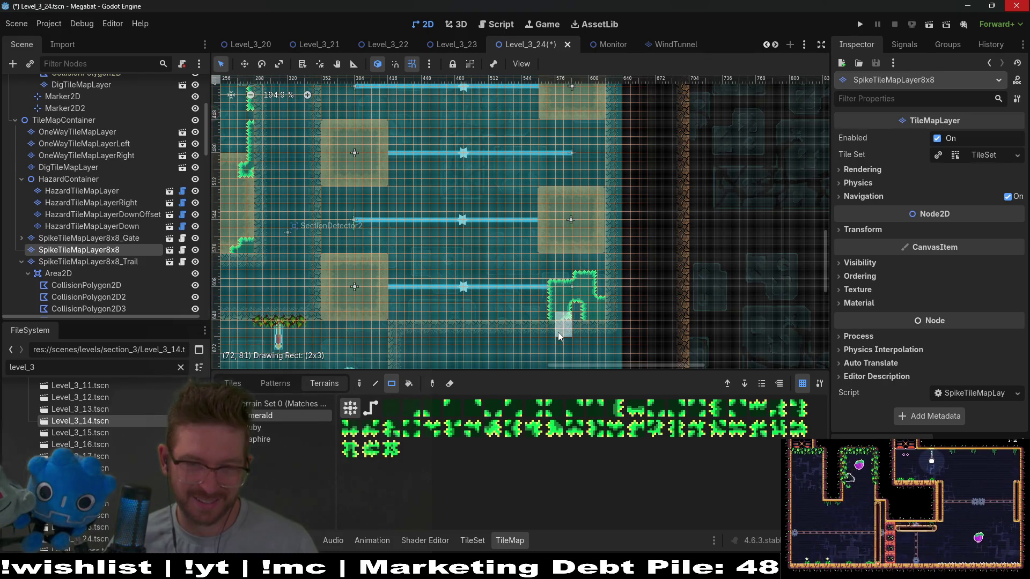
drag(564, 270, 565, 304)
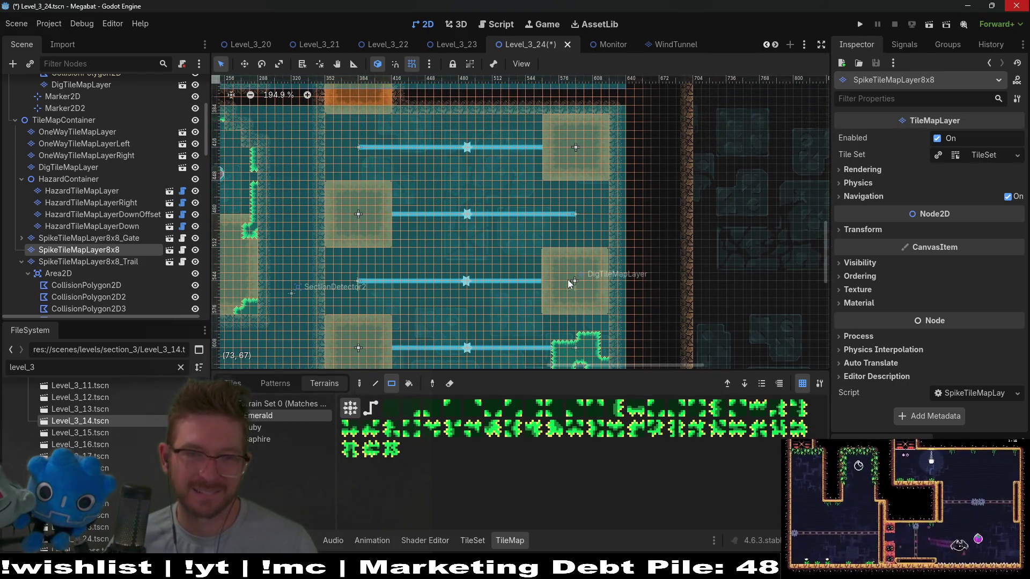
scroll(566, 268, down, 2)
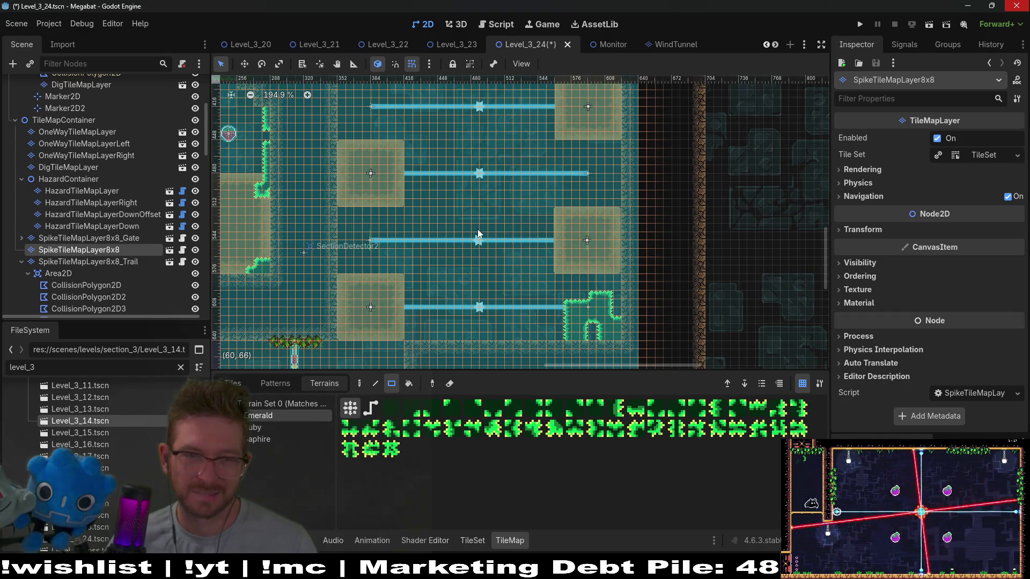
drag(550, 289, 621, 337)
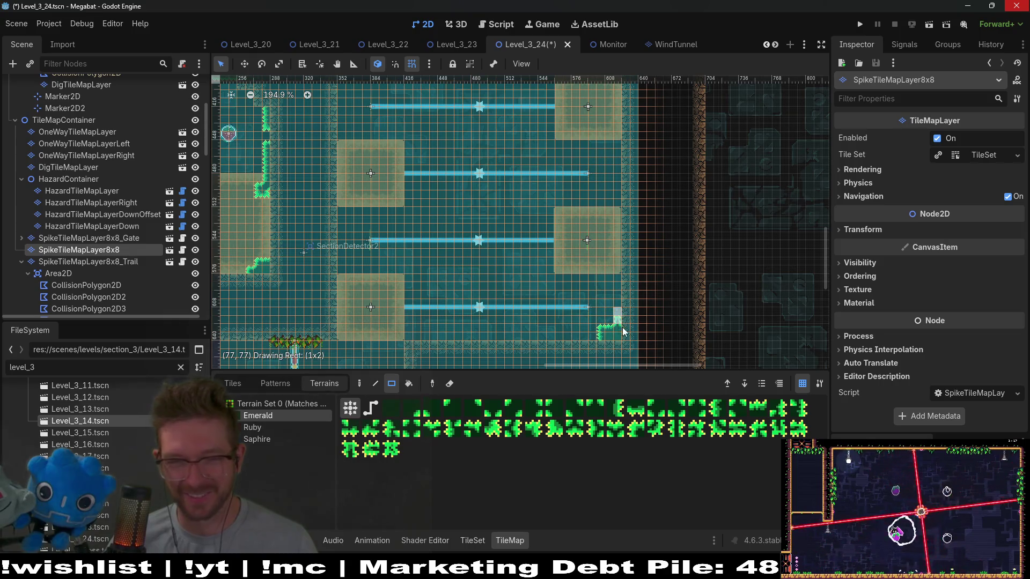
- Paint an Emerald spike rectangle inside the room, then undo it
scroll(641, 305, up, 4)
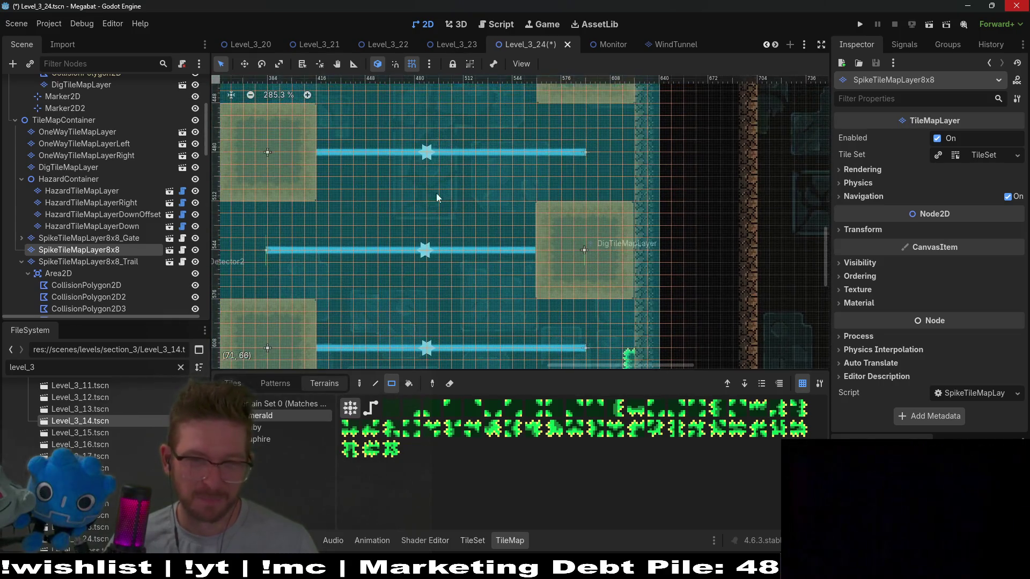
drag(417, 180, 489, 299)
scroll(528, 245, down, 6)
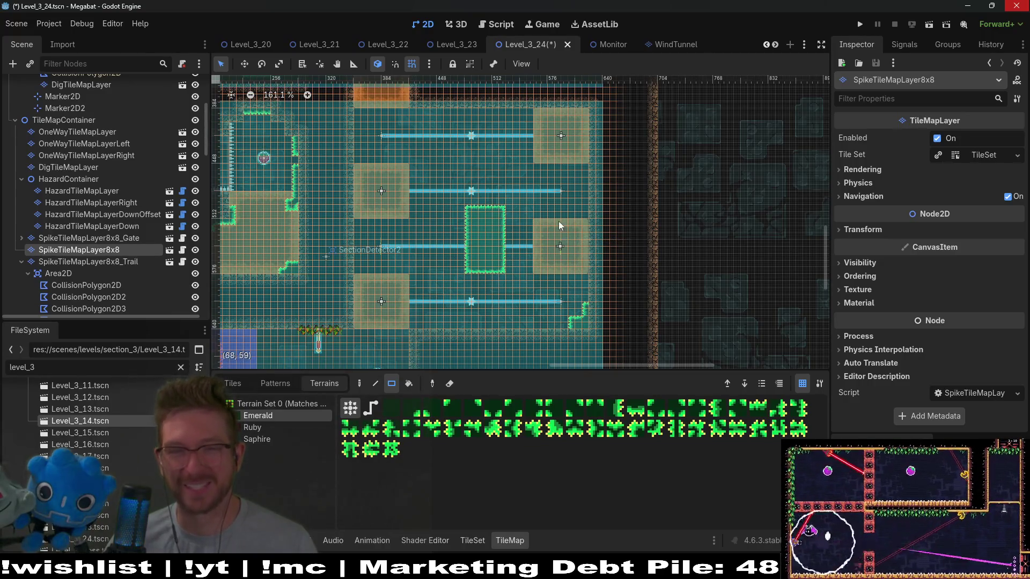
key(ctrl+z)
- Paint an Emerald spike strip at the laser room's top-right corner
scroll(579, 187, up, 6)
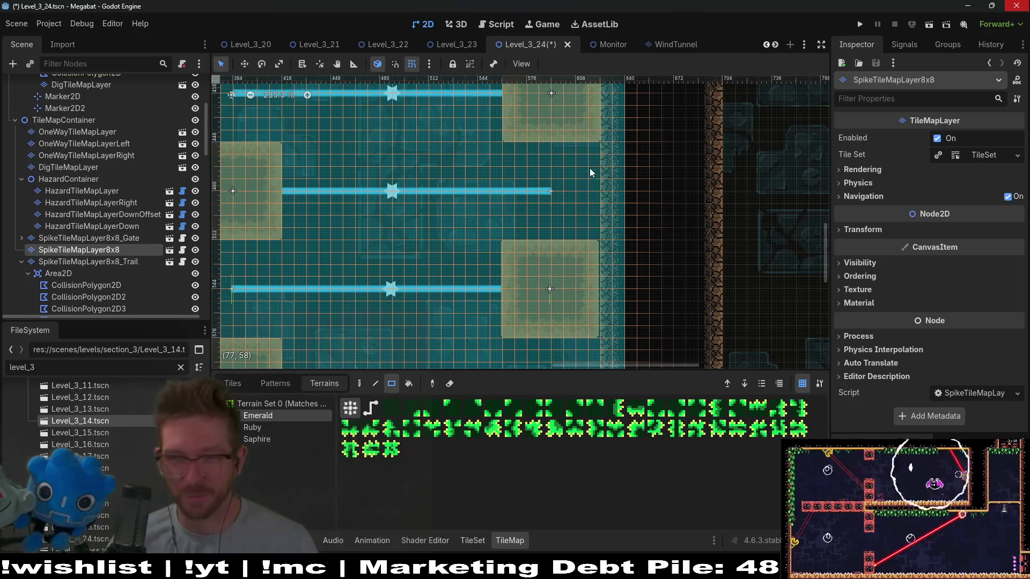
scroll(590, 168, down, 3)
scroll(578, 223, up, 2)
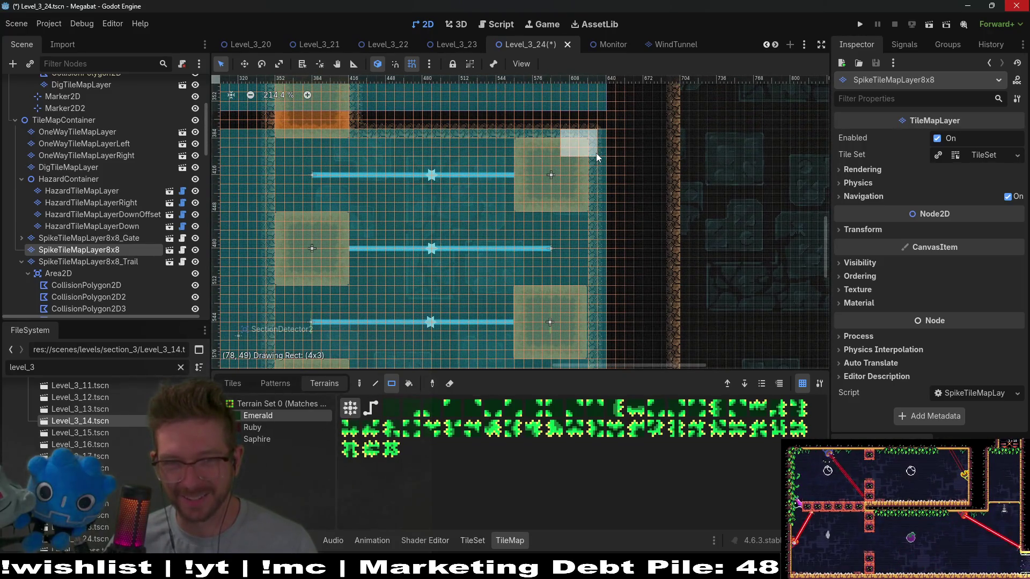
scroll(428, 214, down, 3)
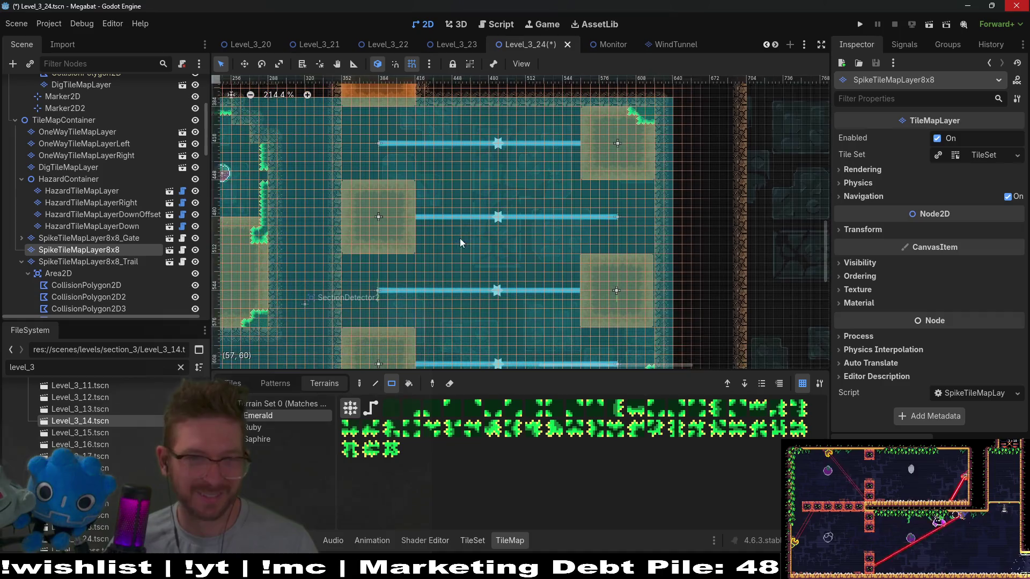
scroll(460, 238, left, 3)
drag(368, 230, 367, 232)
- Add an Emerald spike strip beside the lower floating pickup
scroll(424, 239, down, 4)
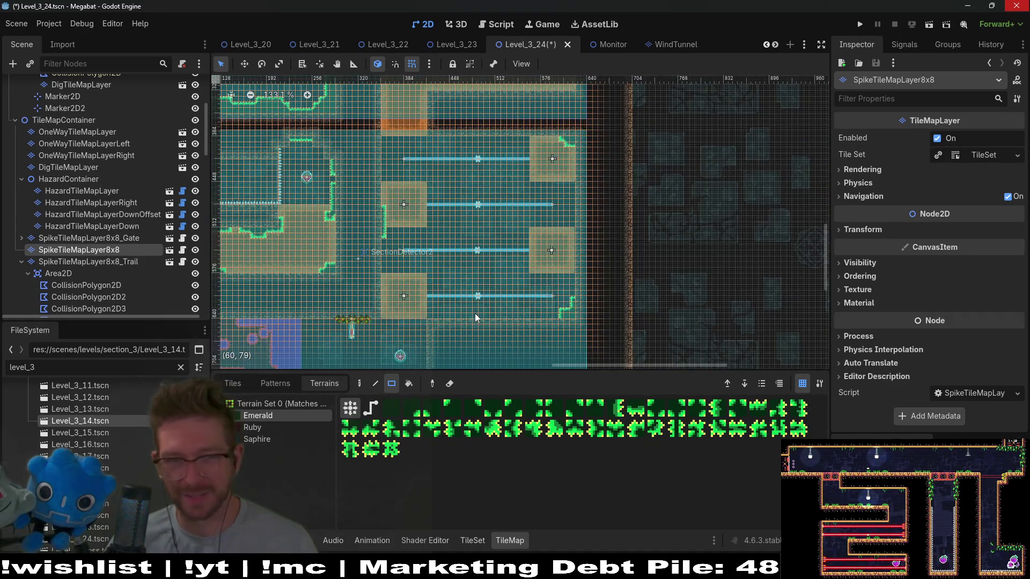
scroll(476, 318, up, 7)
drag(504, 266, 493, 294)
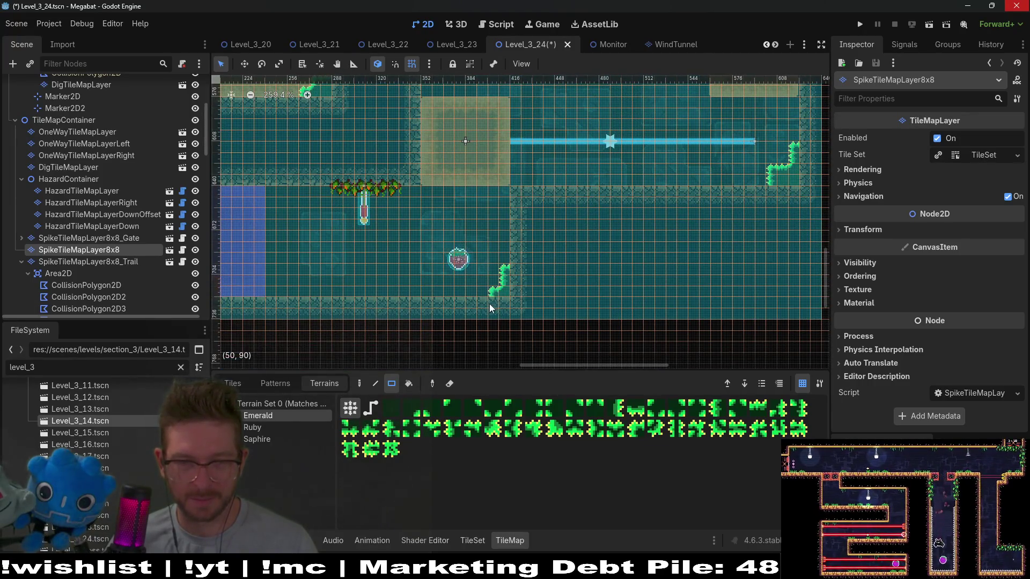
- Line a short stretch of the lower room's floor with Emerald spikes
scroll(453, 285, left, 5)
scroll(408, 288, left, 3)
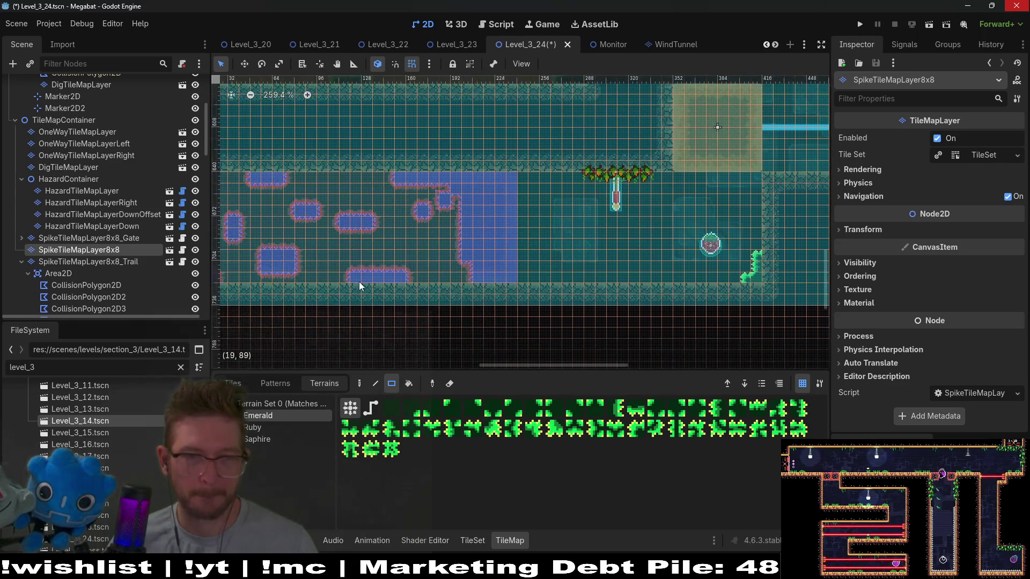
scroll(540, 278, right, 2)
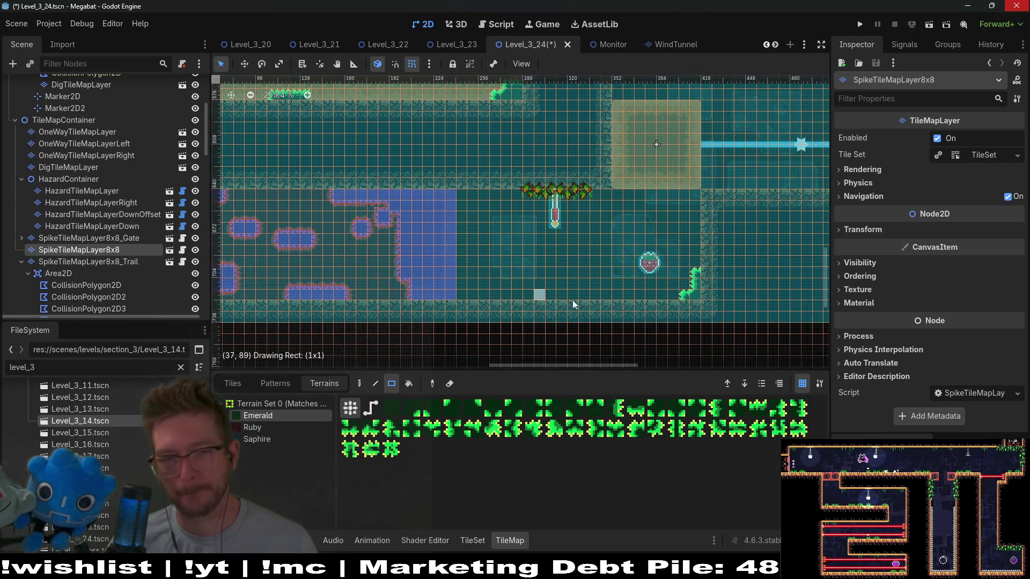
drag(573, 305, 595, 308)
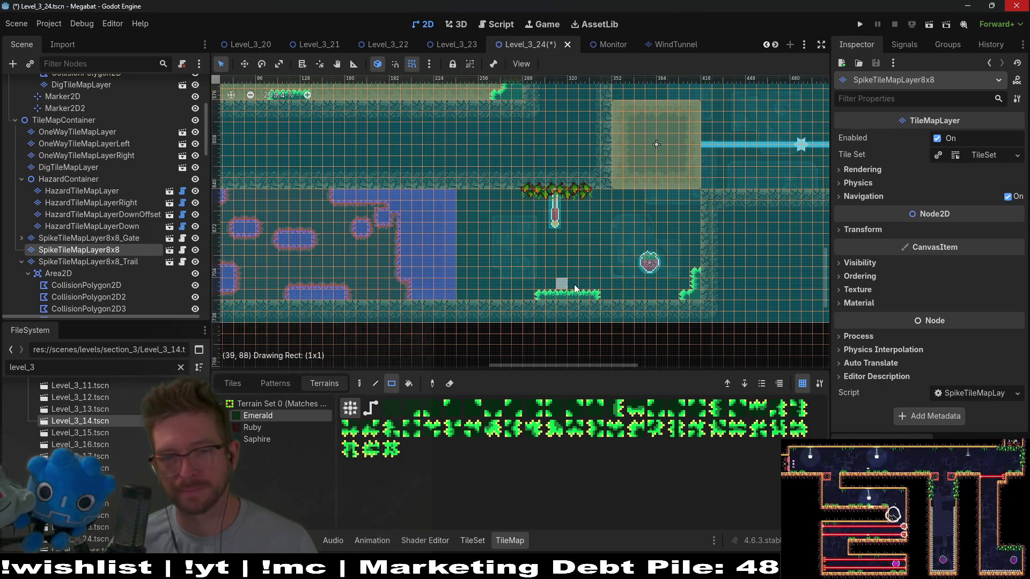
- Save the Level_3_24 scene
scroll(638, 293, down, 5)
scroll(633, 285, up, 3)
scroll(606, 288, right, 2)
key(ctrl+s)
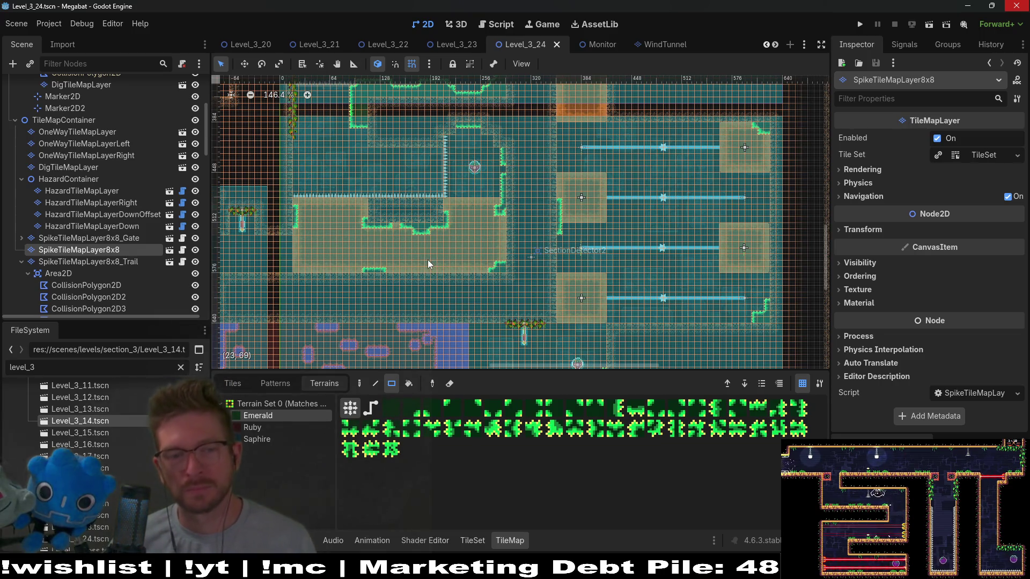
scroll(425, 259, up, 3)
drag(387, 229, 559, 245)
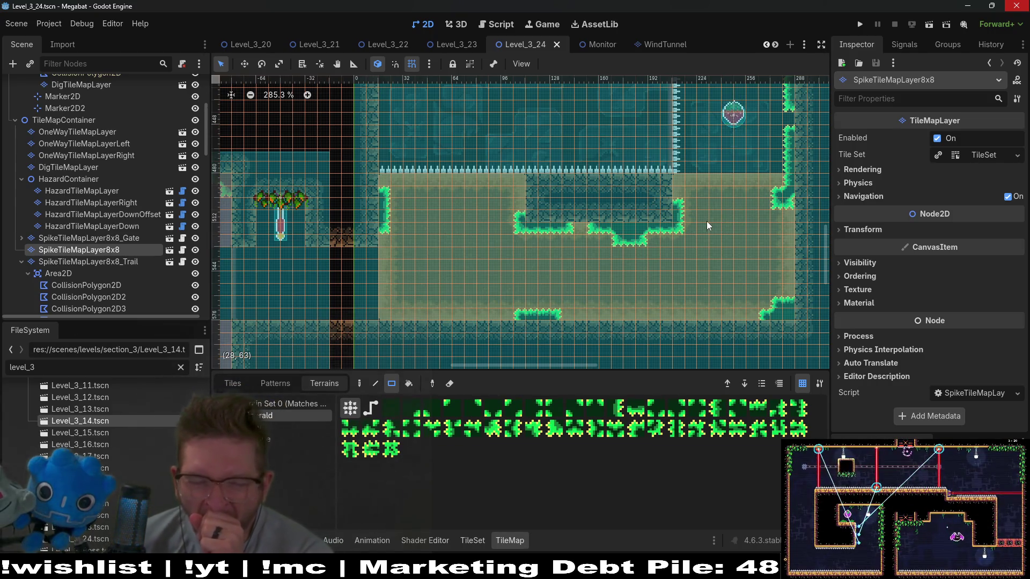
drag(565, 198, 616, 289)
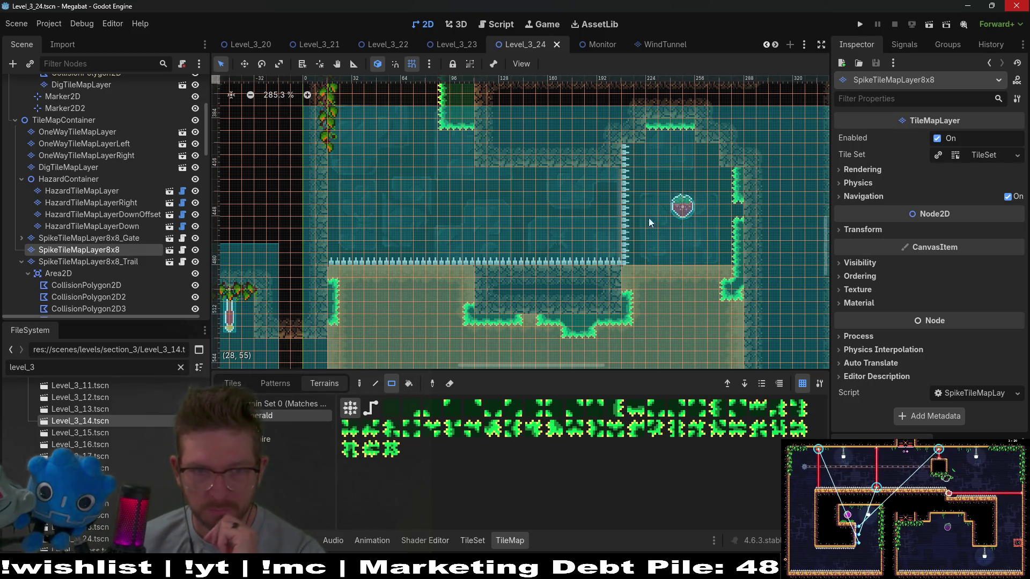
scroll(650, 222, down, 1)
scroll(635, 255, down, 1)
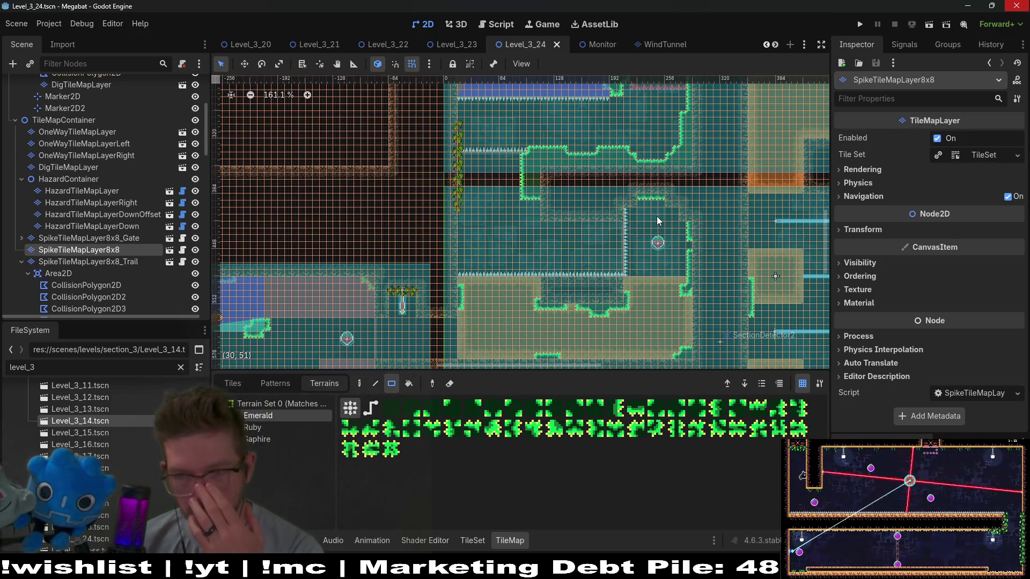
scroll(655, 226, down, 3)
scroll(644, 218, down, 2)
scroll(632, 213, left, 3)
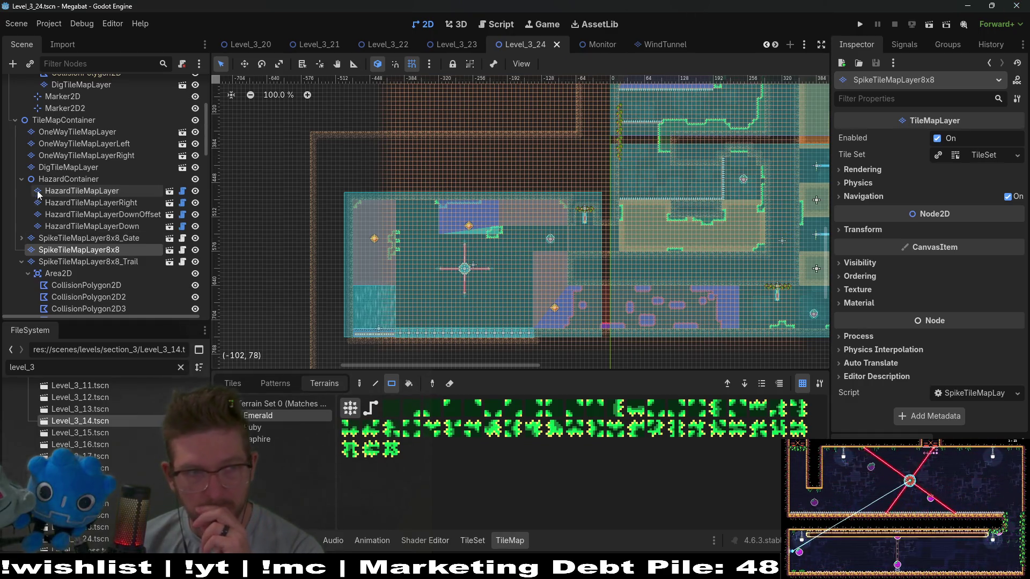
scroll(114, 190, up, 5)
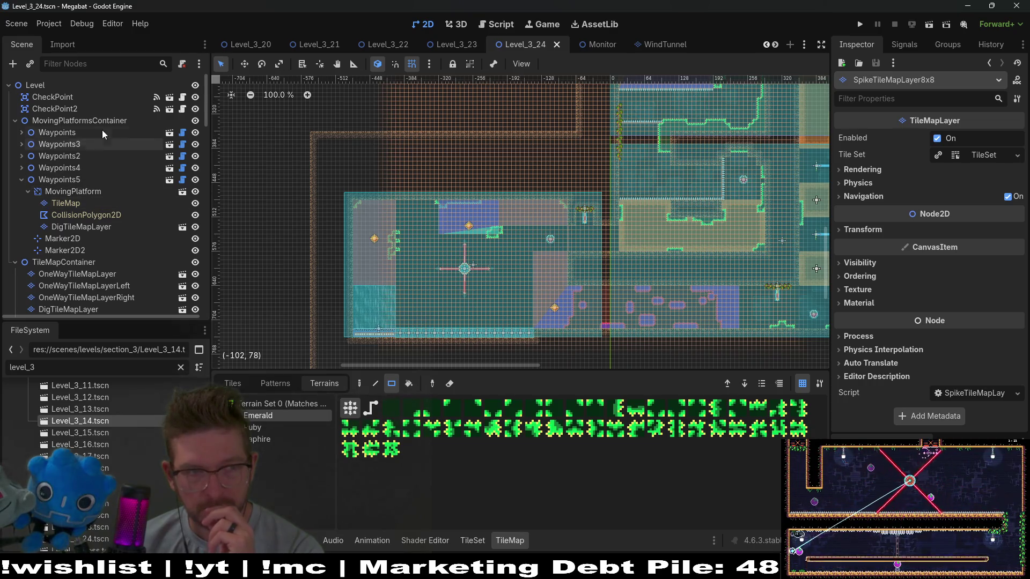
scroll(675, 172, down, 5)
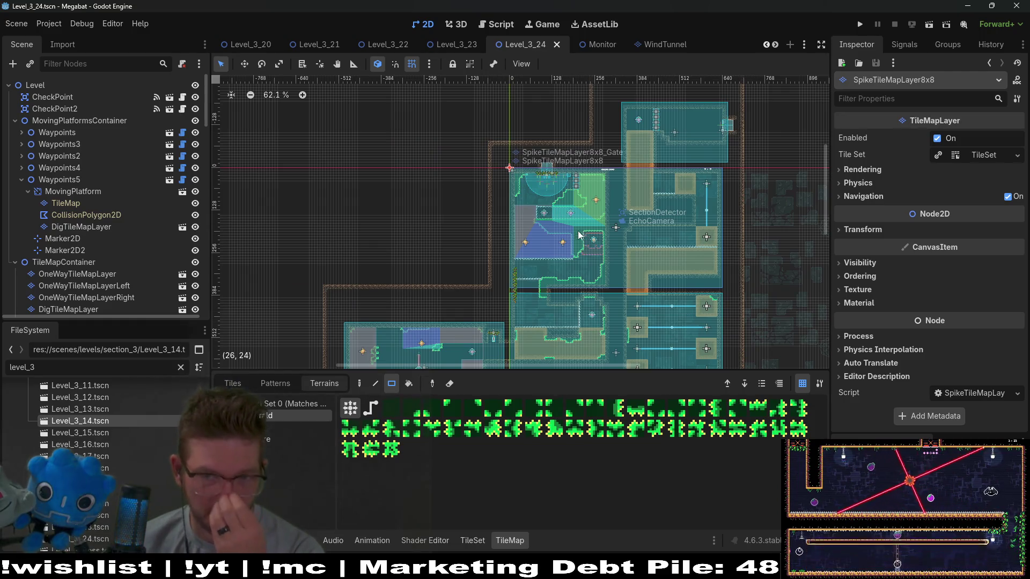
key(ctrl+s)
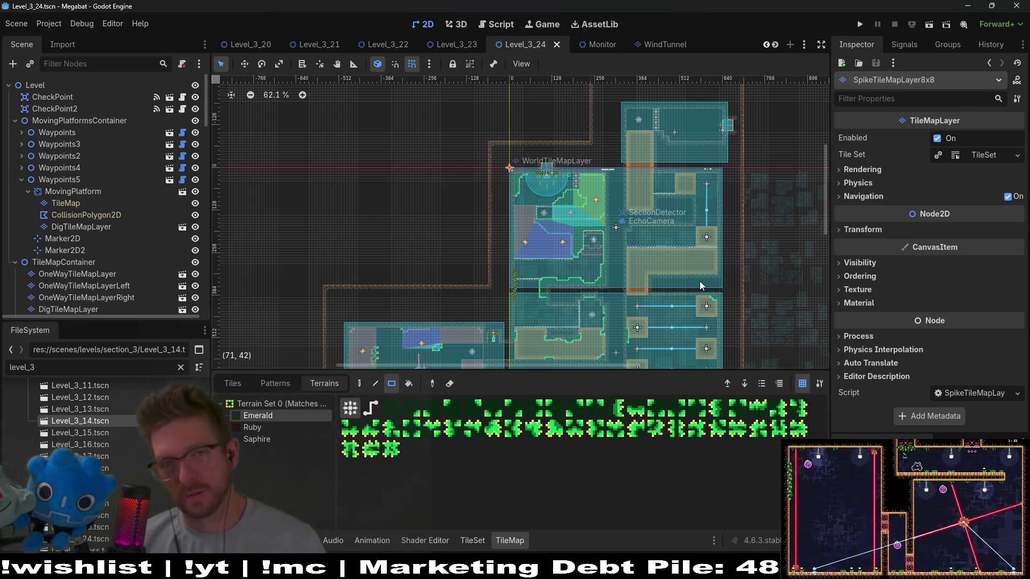
click(448, 43)
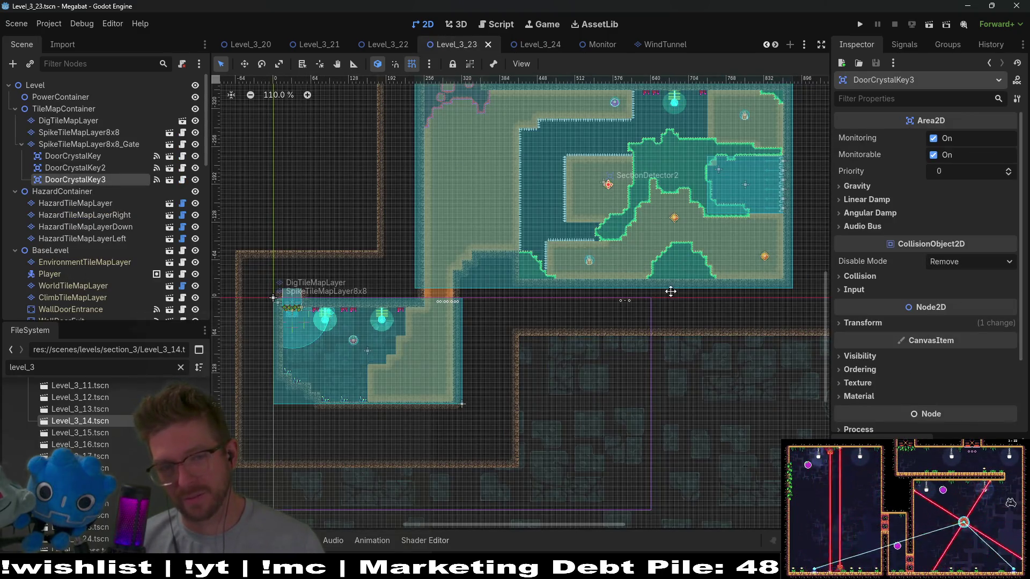
scroll(665, 258, up, 3)
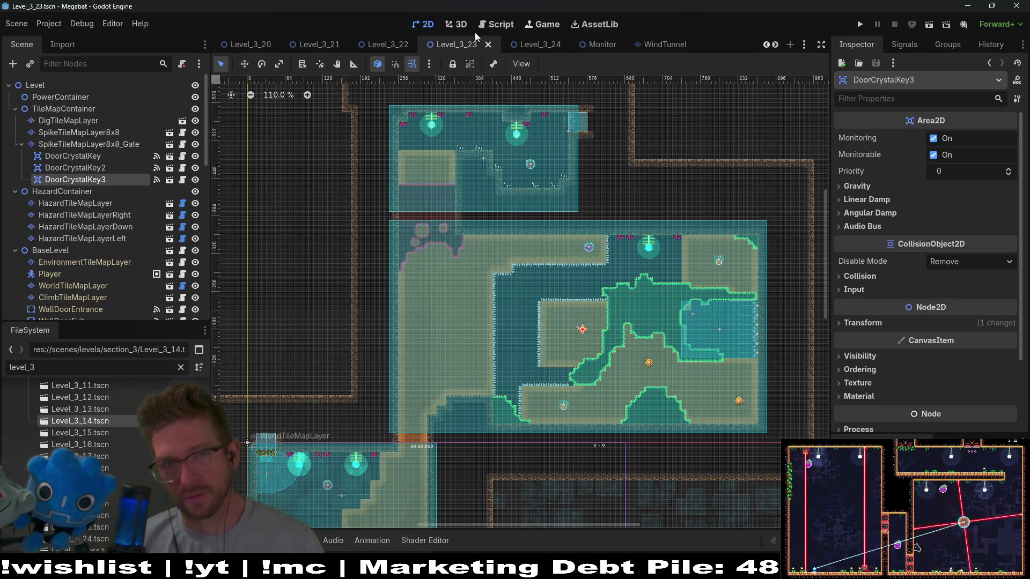
click(547, 44)
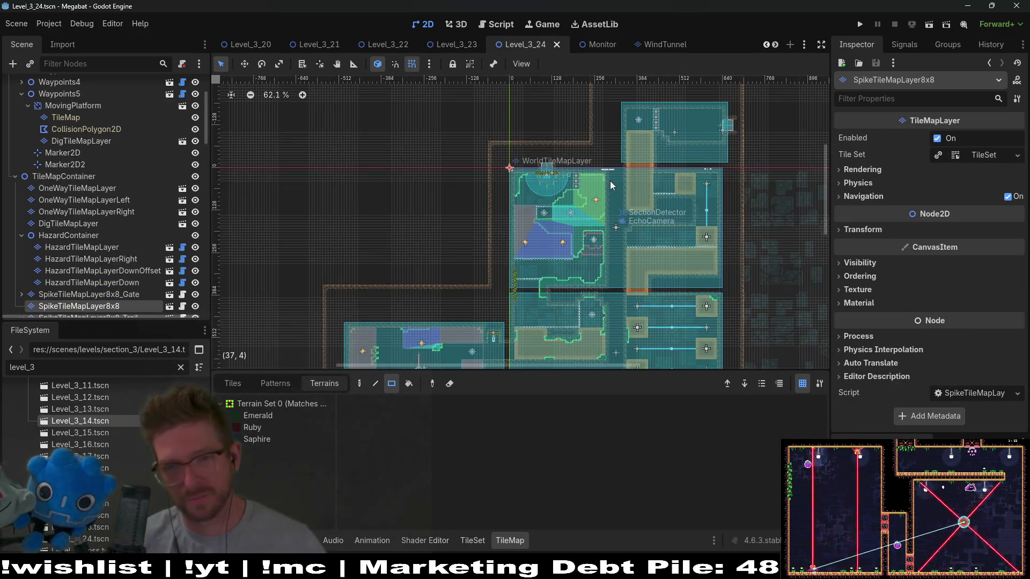